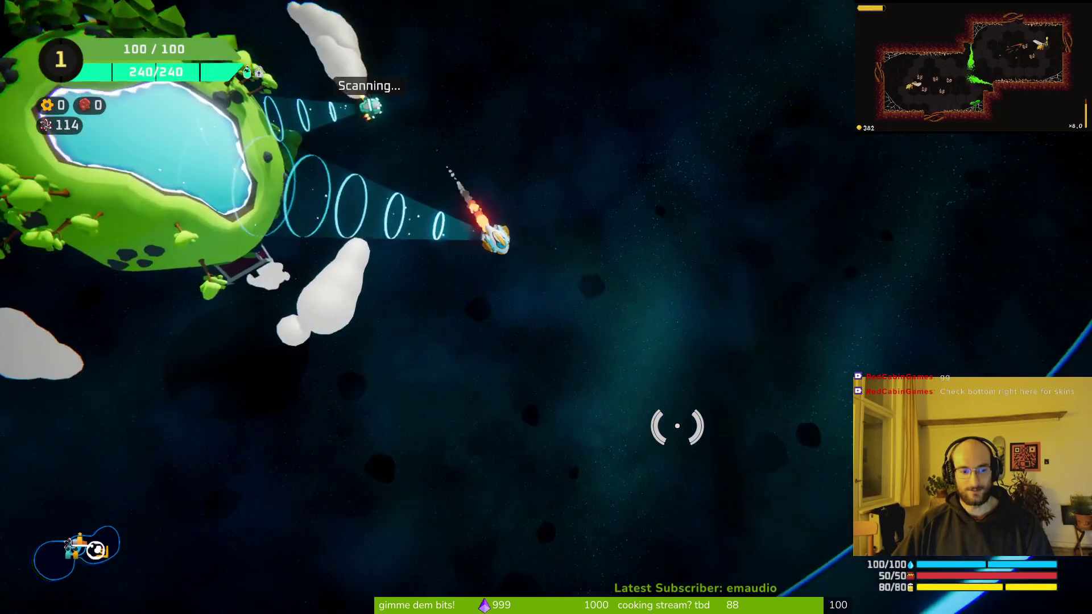
Step: Fly the ship past the blue portal, Co-op character and green planet, then enter Customize Ship in the ring
{"action": "key", "text": "w"}
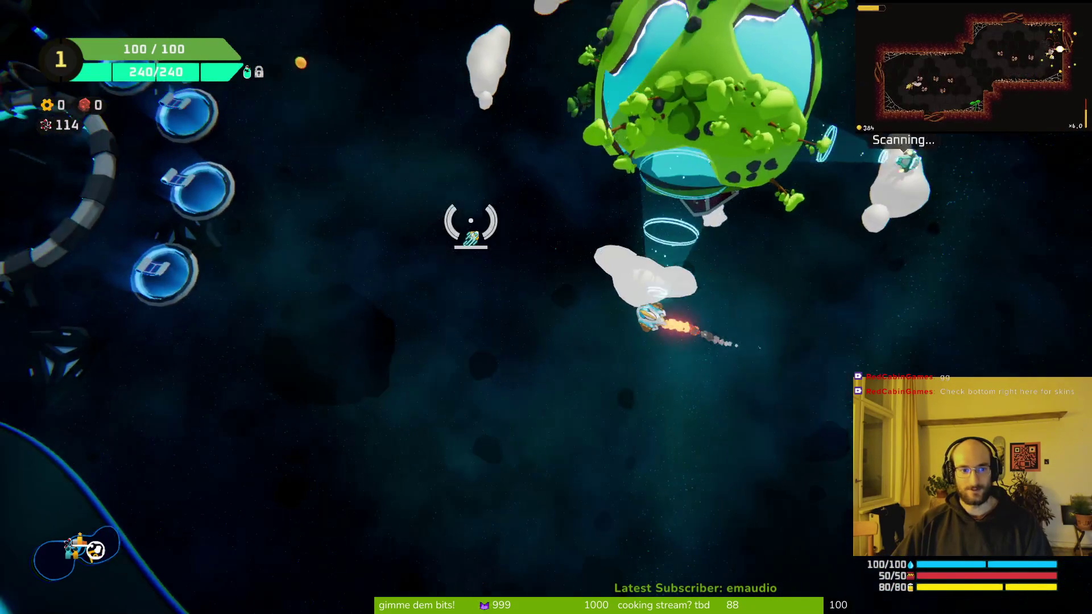
{"action": "key", "text": "w"}
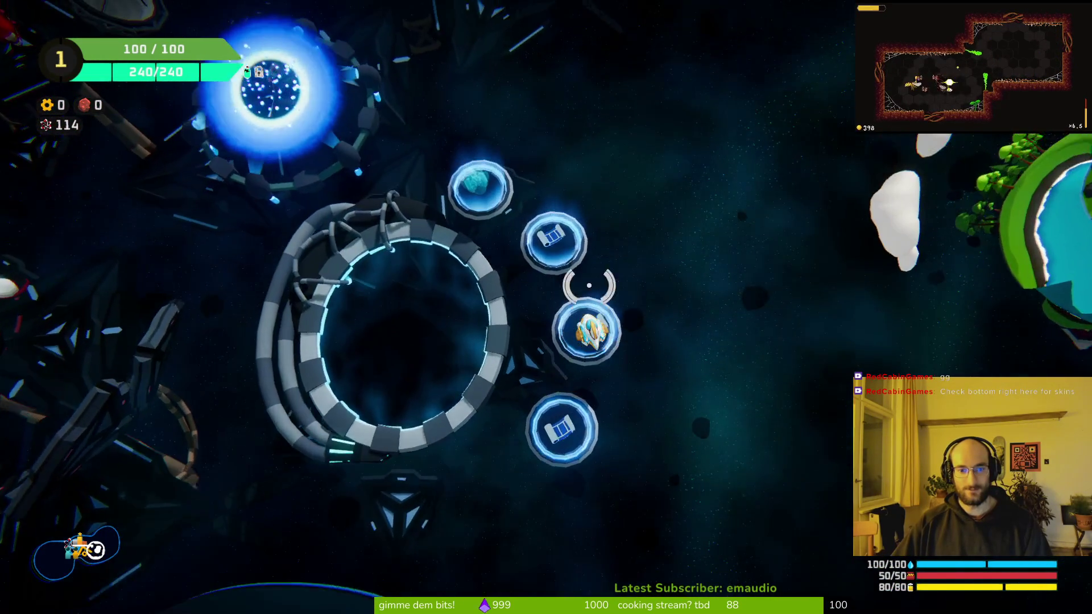
{"action": "key", "text": "w"}
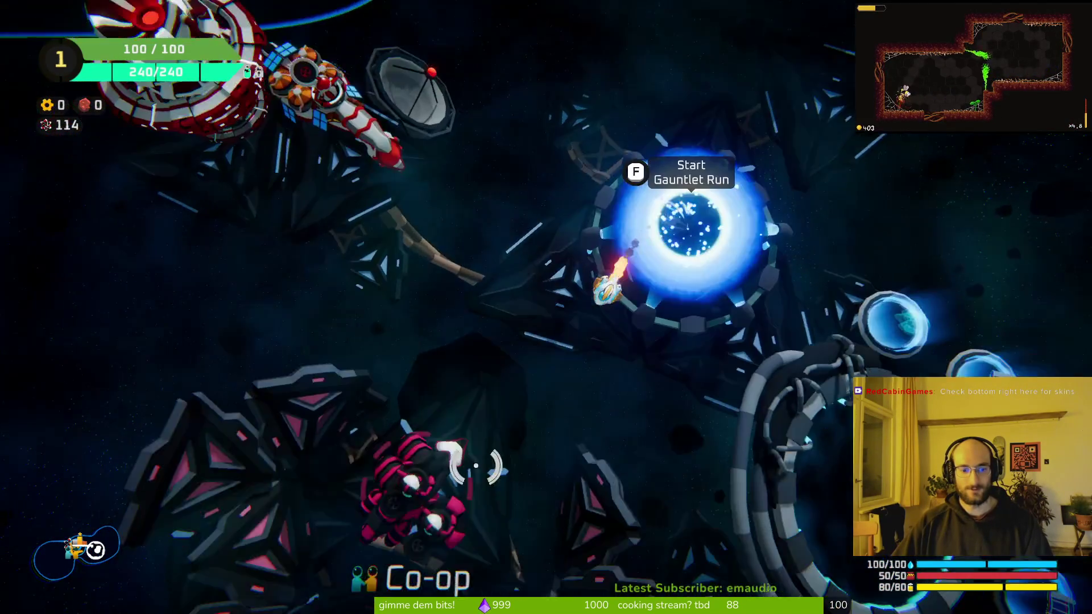
{"action": "key", "text": "w"}
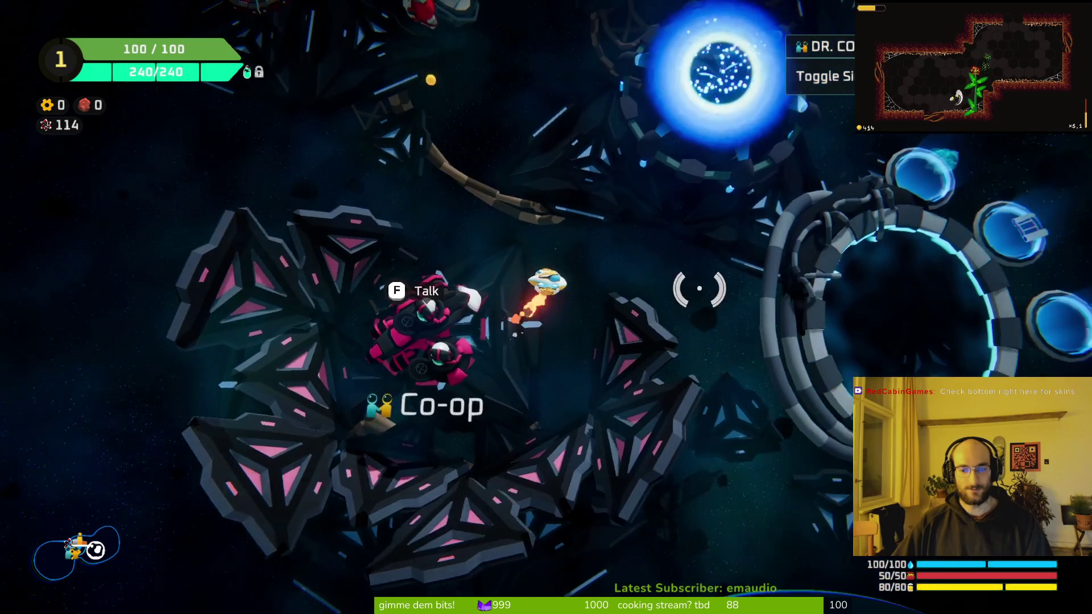
{"action": "key", "text": "w"}
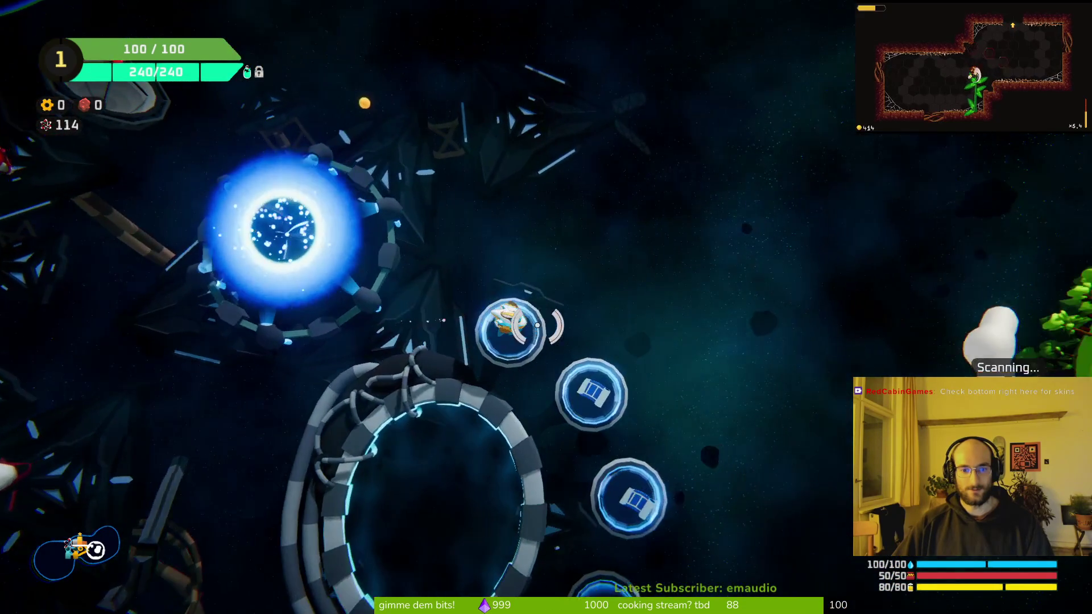
{"action": "key", "text": "w"}
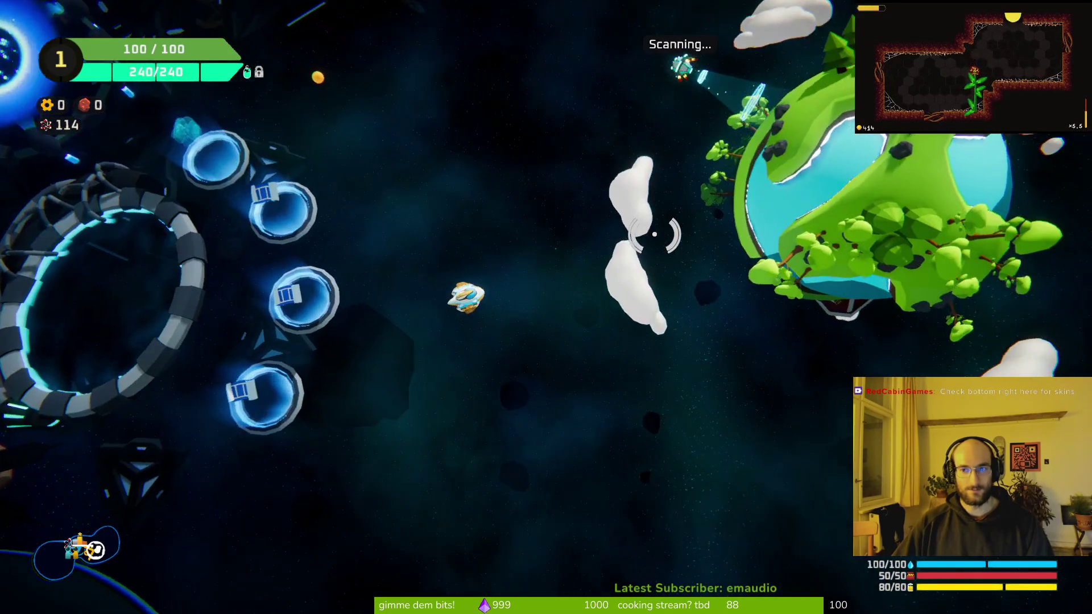
{"action": "key", "text": "w"}
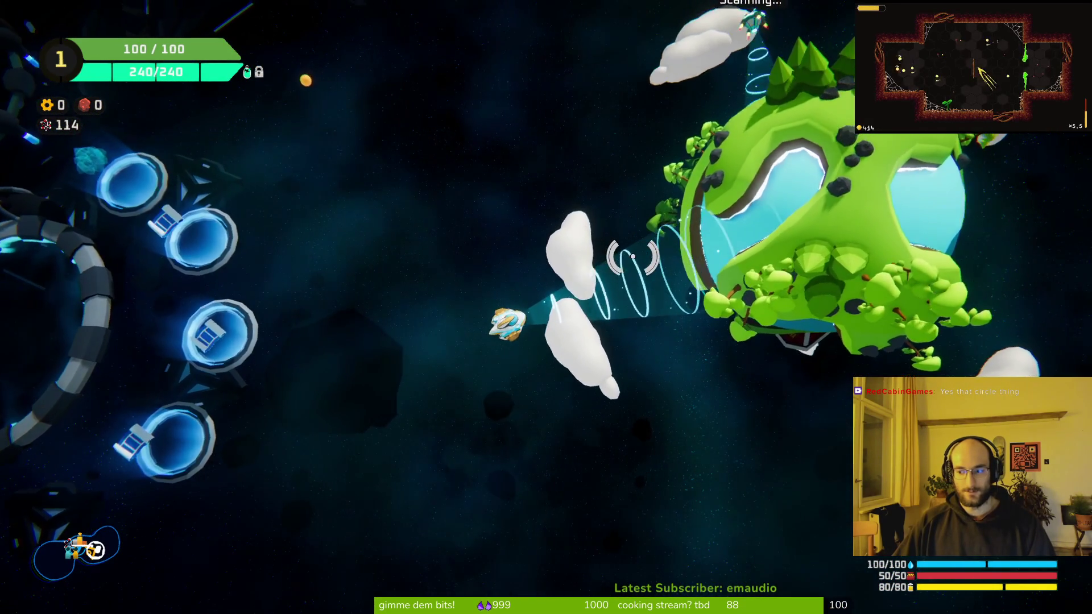
{"action": "key", "text": "w"}
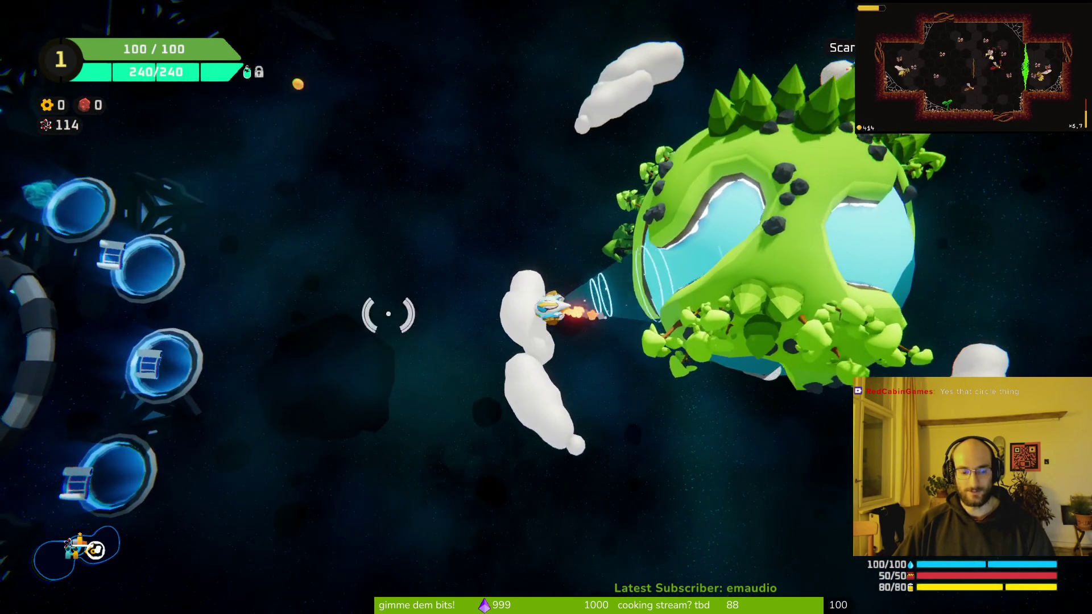
{"action": "key", "text": "w"}
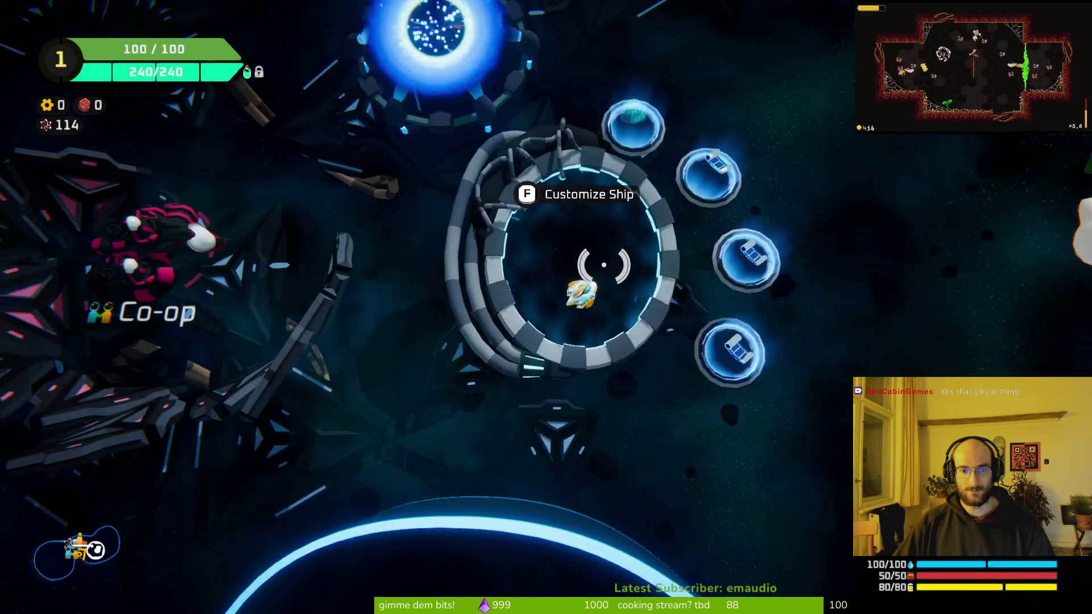
{"action": "key", "text": "f"}
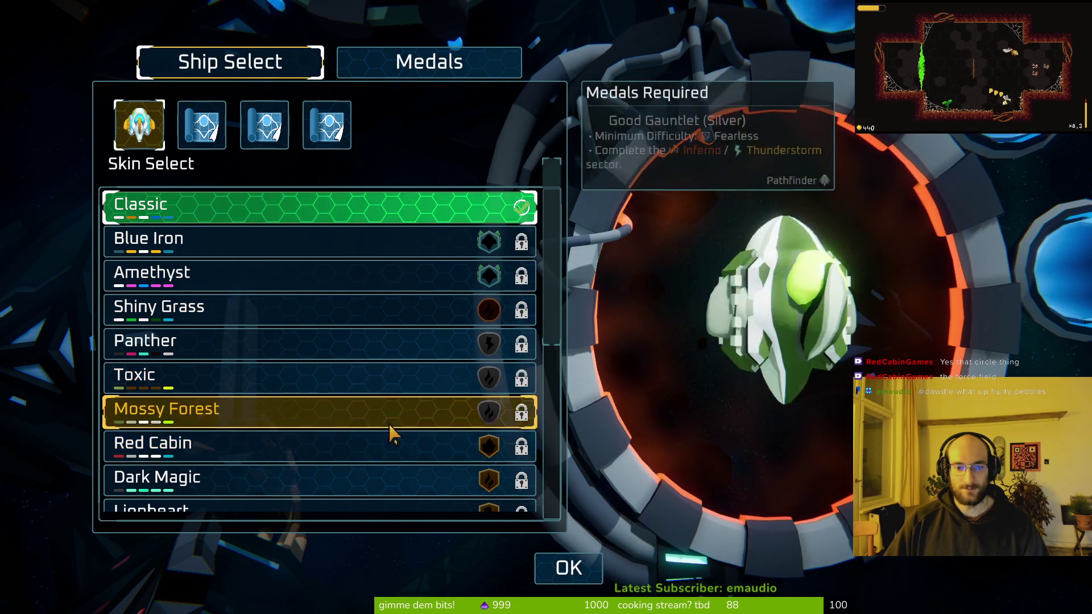
{"action": "scroll", "coordinate": [399, 444], "scroll_direction": "down", "scroll_amount": 5}
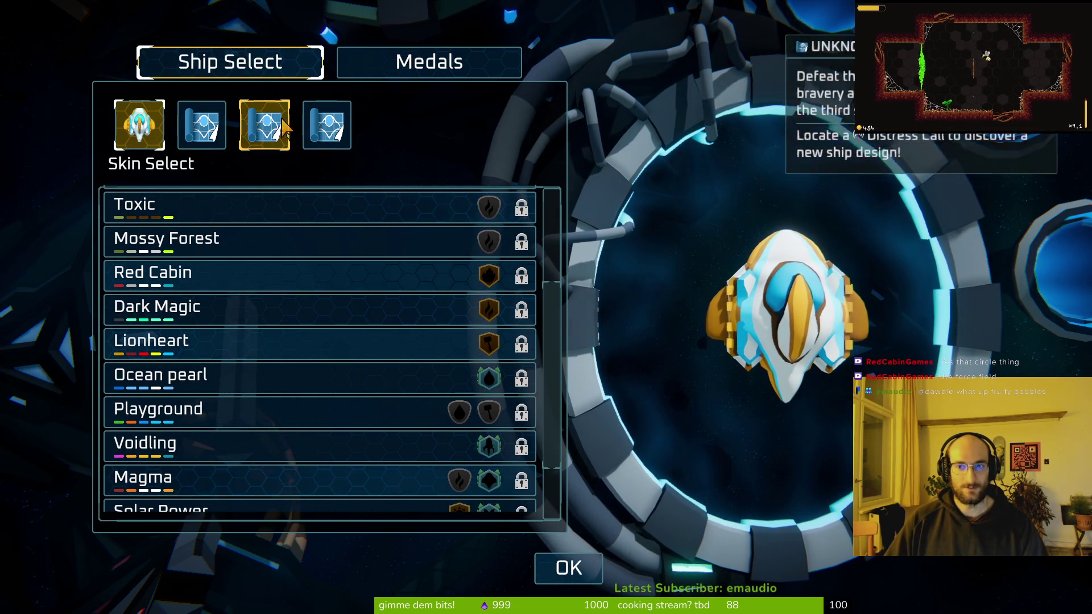
{"action": "scroll", "coordinate": [268, 419], "scroll_direction": "down", "scroll_amount": 3}
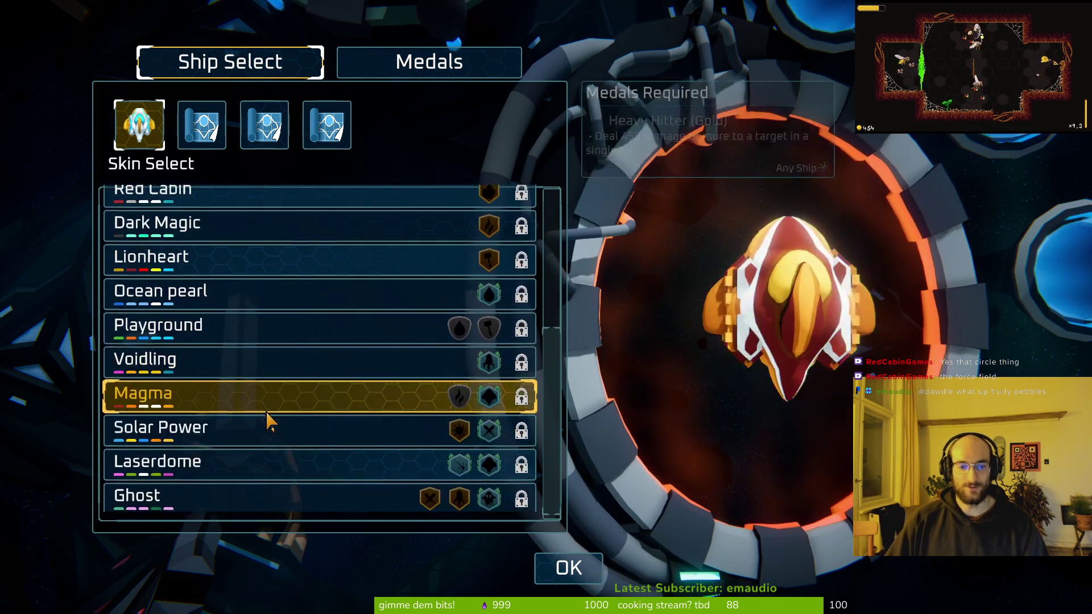
{"action": "scroll", "coordinate": [335, 392], "scroll_direction": "up", "scroll_amount": 8}
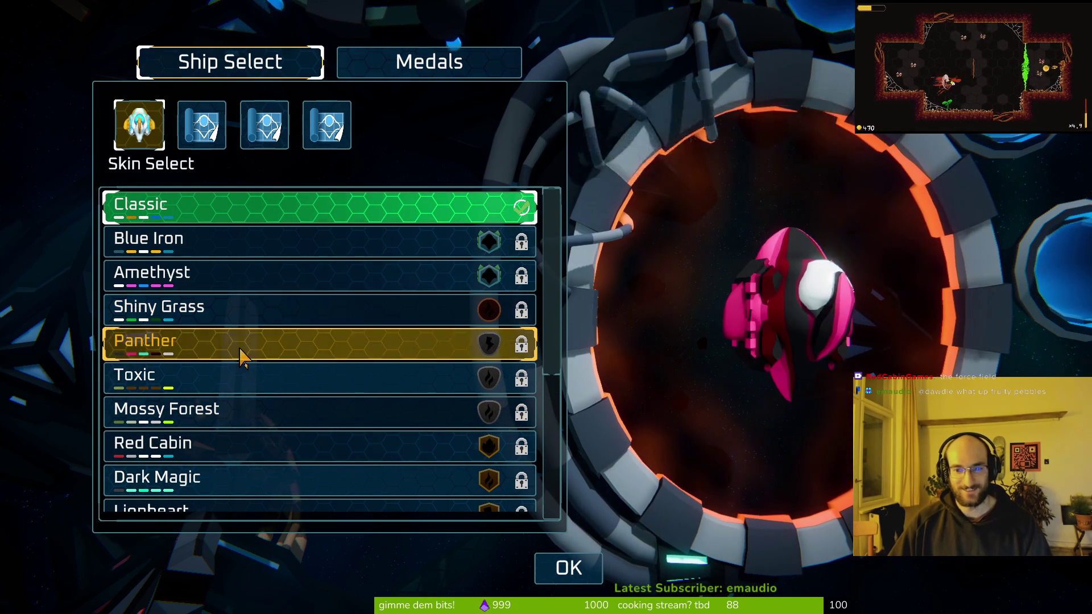
{"action": "scroll", "coordinate": [304, 450], "scroll_direction": "down", "scroll_amount": 6}
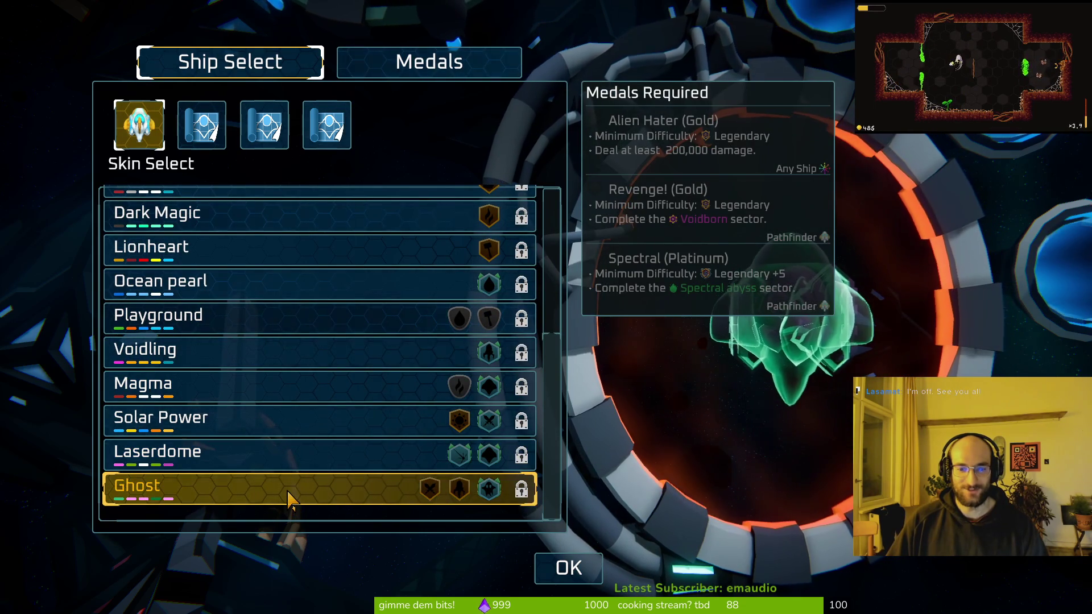
{"action": "left_click", "coordinate": [290, 499]}
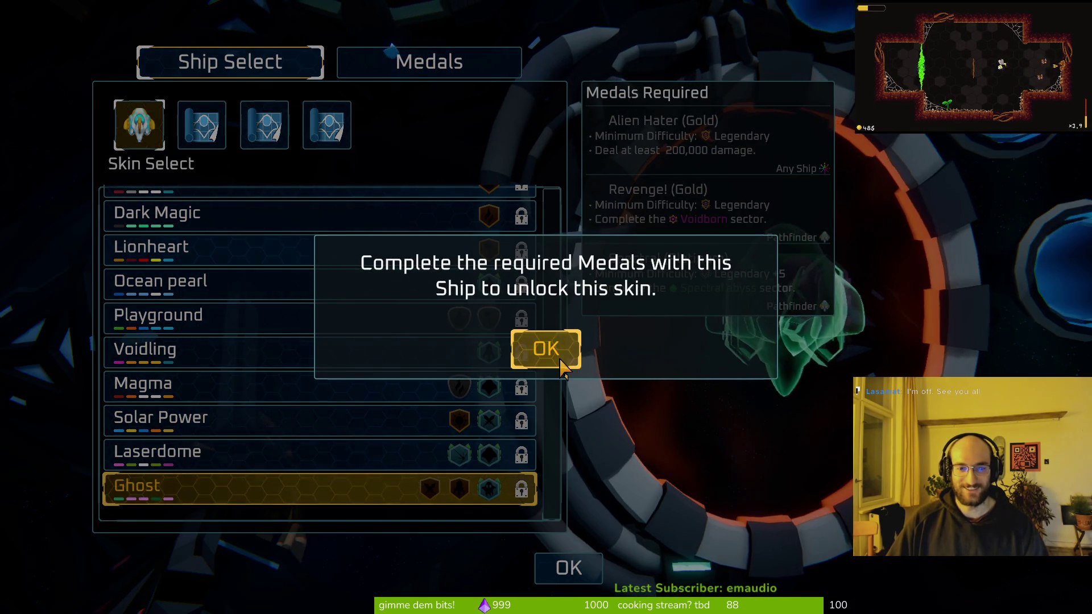
{"action": "left_click", "coordinate": [546, 349]}
{"action": "left_click", "coordinate": [569, 568]}
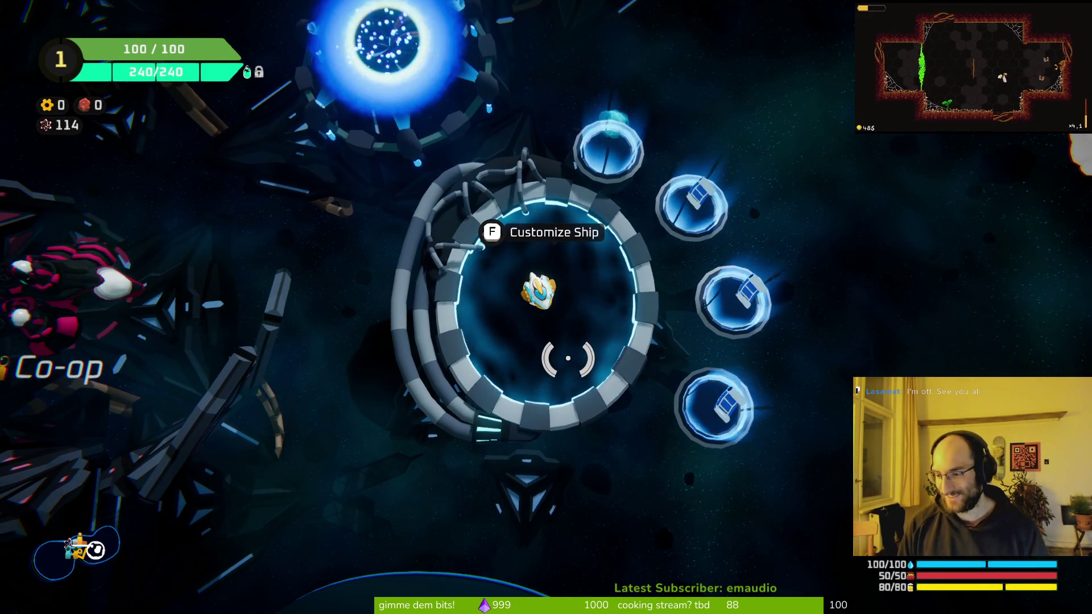
Step: Pause the space shooter and quit it straight to the desktop
{"action": "key", "text": "Escape"}
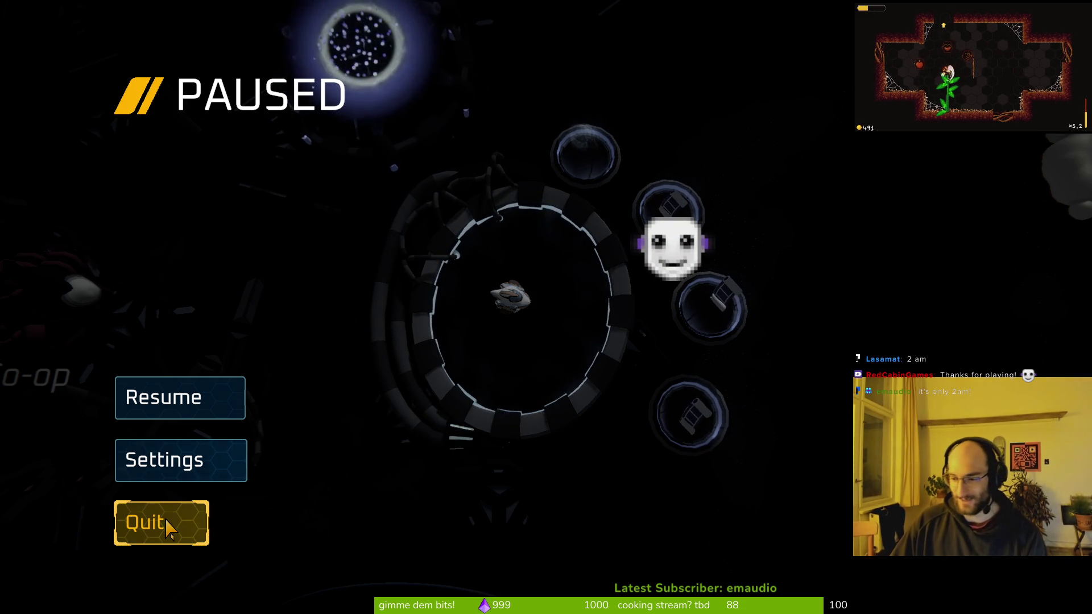
{"action": "left_click", "coordinate": [169, 529]}
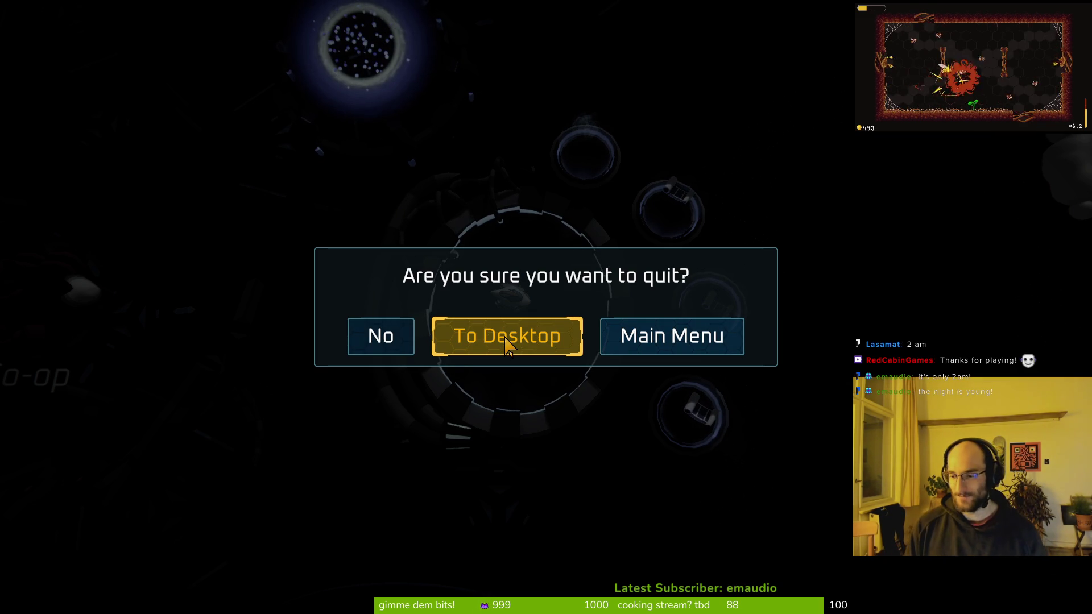
{"action": "left_click", "coordinate": [508, 343]}
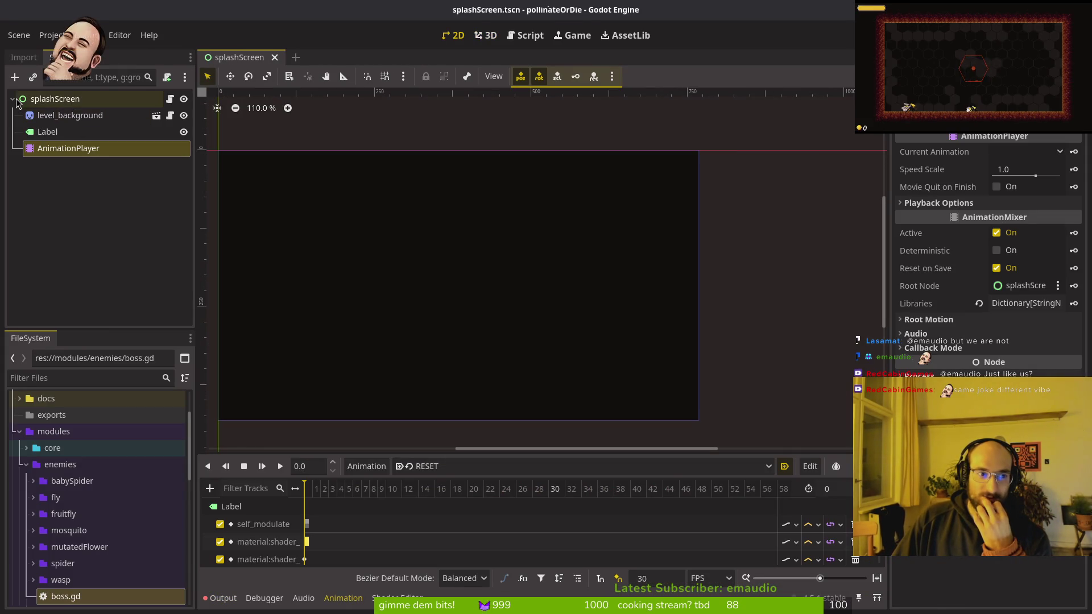
Step: Collapse the splashScreen node in the scene tree and run pollinateOrDie with F5
{"action": "left_click", "coordinate": [13, 100]}
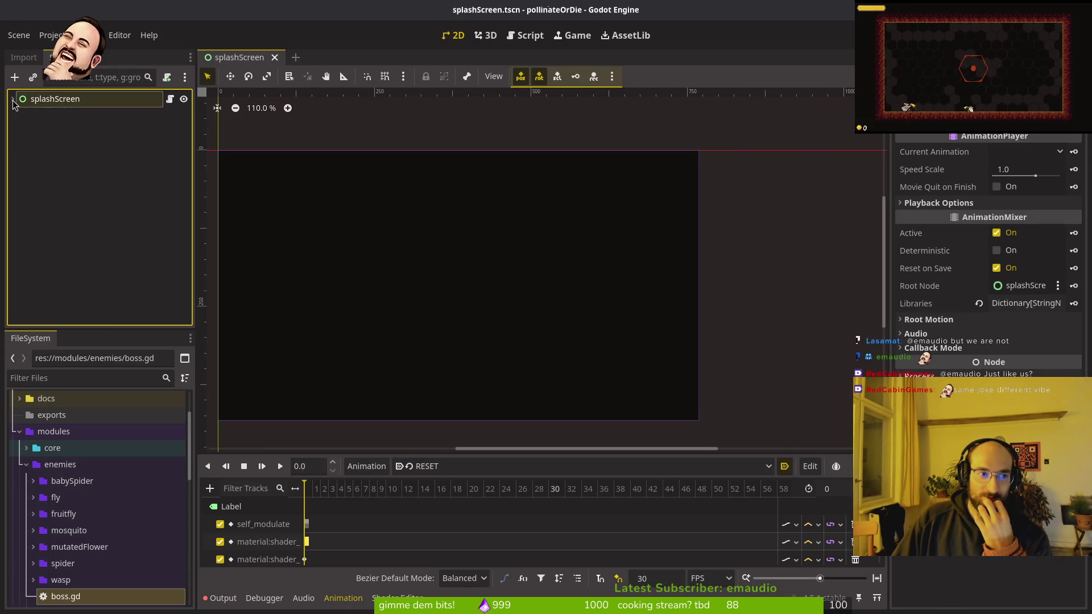
{"action": "key", "text": "F5"}
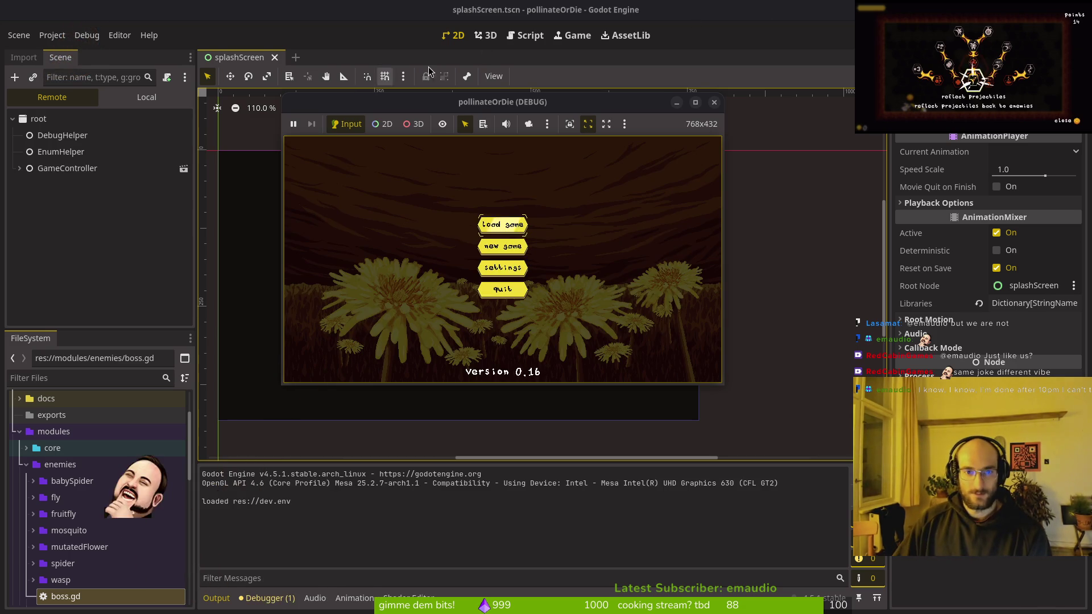
Step: Maximize the debug game window, load into the level-select room, then close the game
{"action": "double_click", "coordinate": [451, 103]}
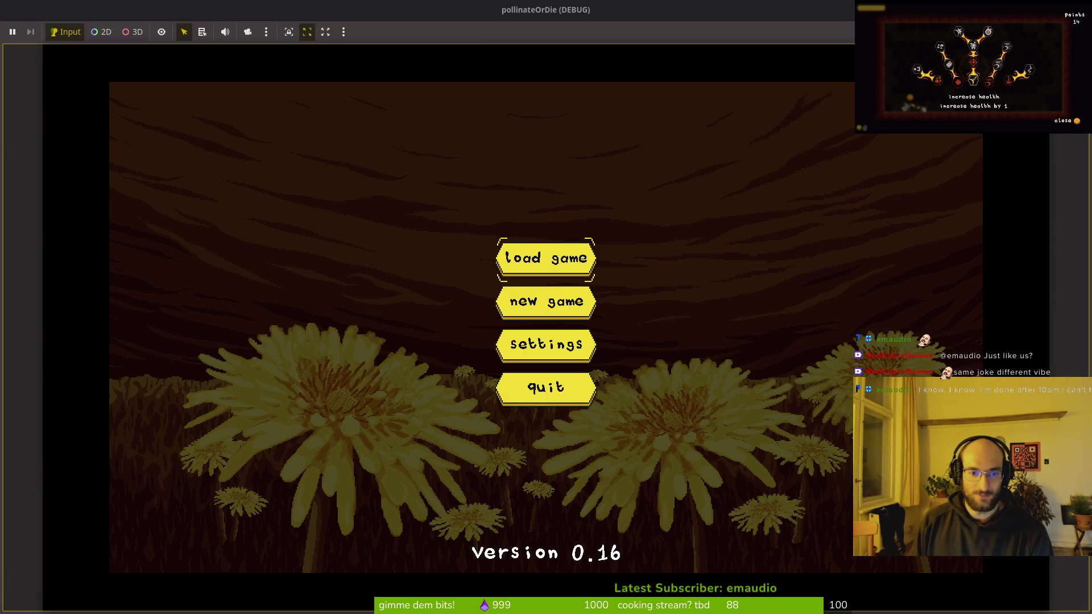
{"action": "key", "text": "Return"}
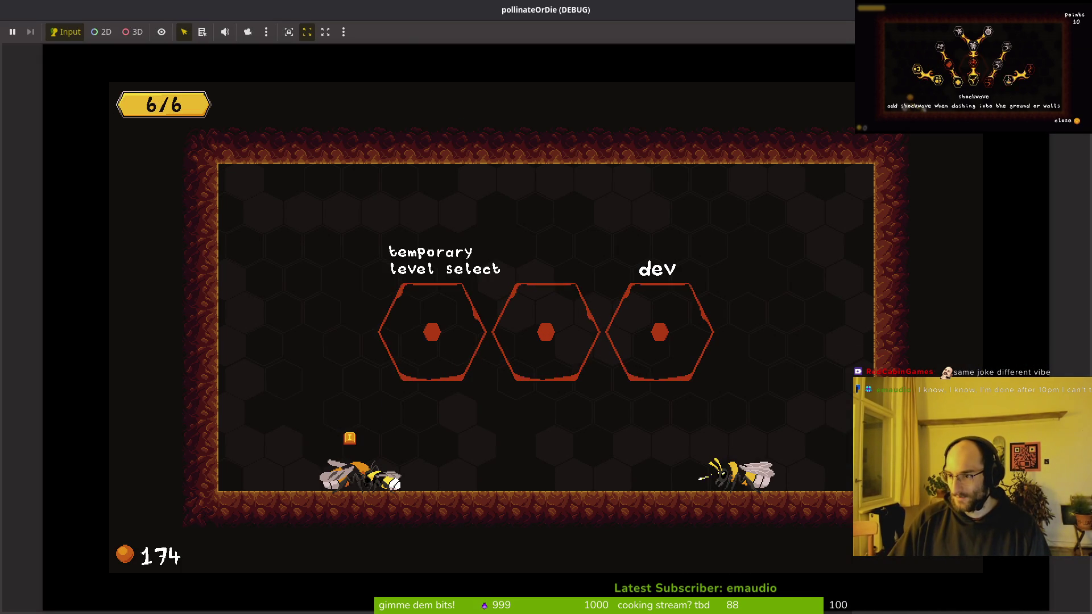
{"action": "key", "text": "super"}
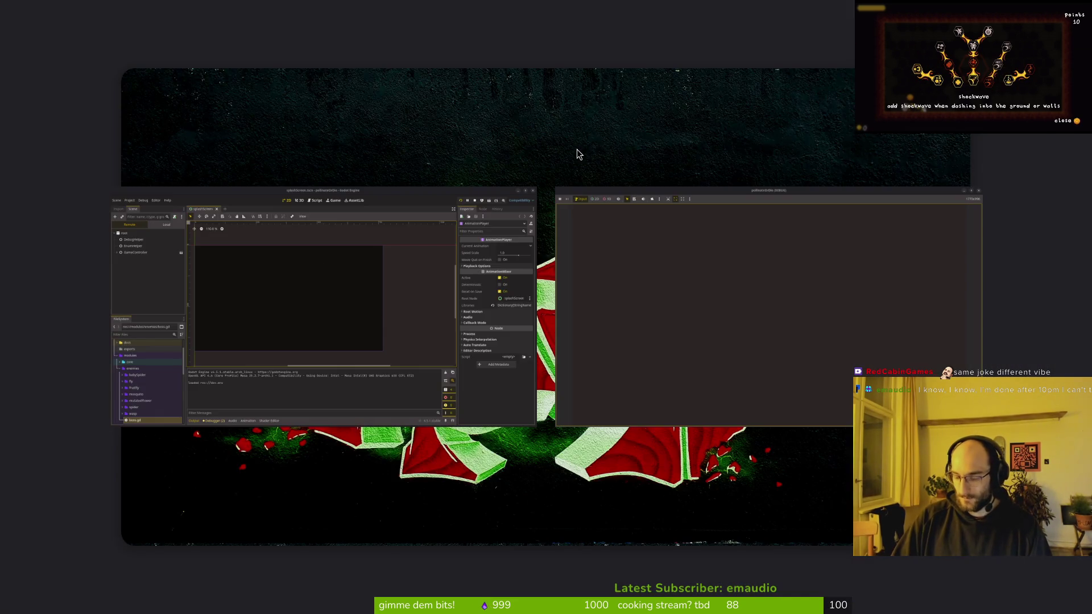
{"action": "left_click", "coordinate": [576, 149]}
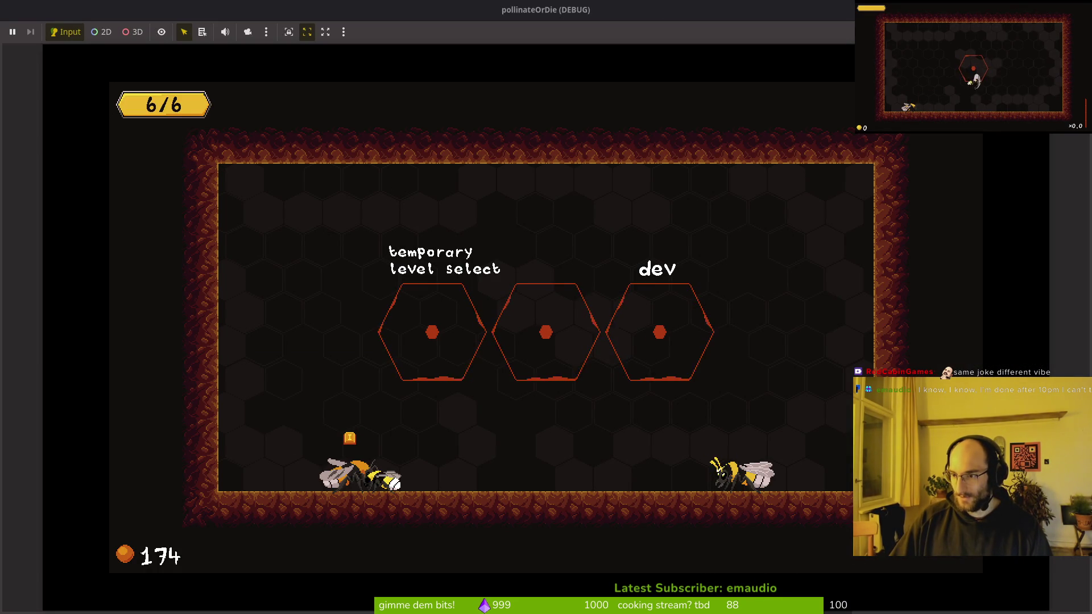
{"action": "key", "text": "super"}
{"action": "left_click", "coordinate": [648, 138]}
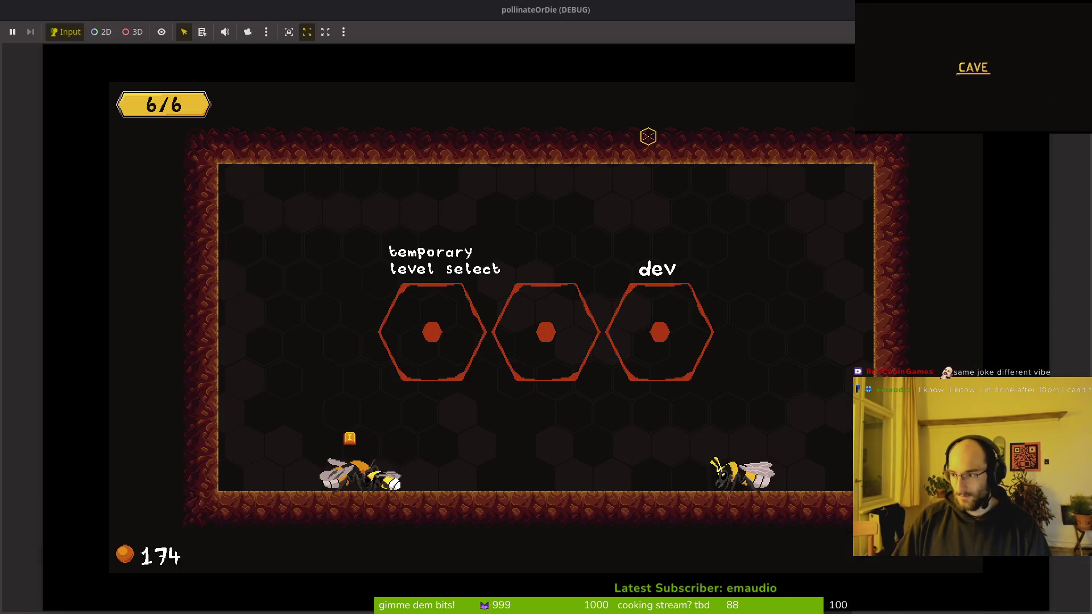
{"action": "key", "text": "super+2"}
{"action": "type", "text": "fvim"}
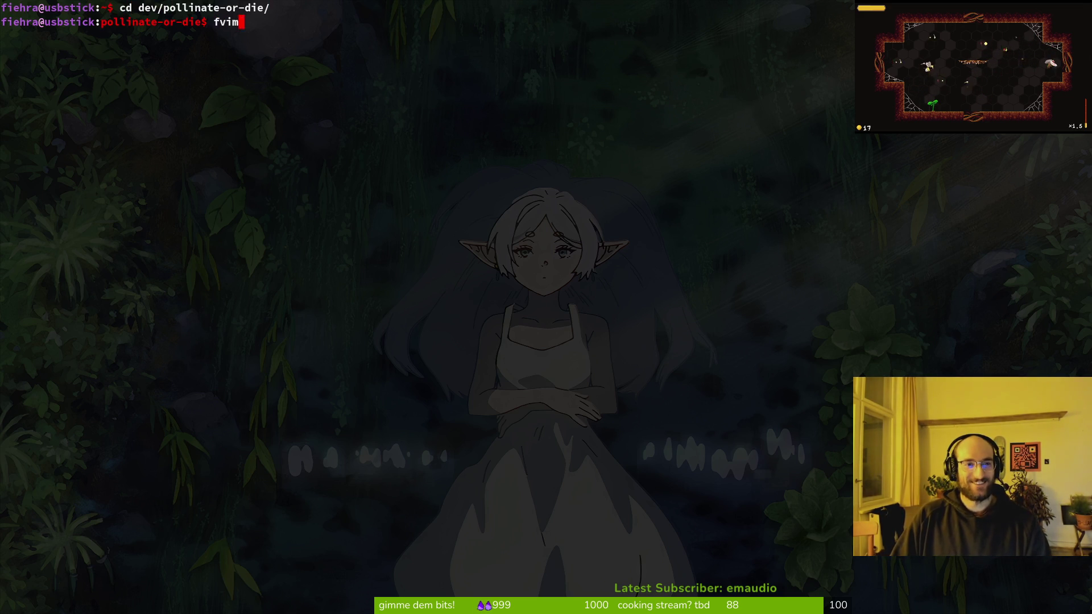
Step: In Neovim, set show_dev_level to false in debug.helper.gd and save the file
{"action": "type", "text": "nvim ."}
{"action": "key", "text": "Return"}
{"action": "key", "text": "ctrl+p"}
{"action": "type", "text": "debh"}
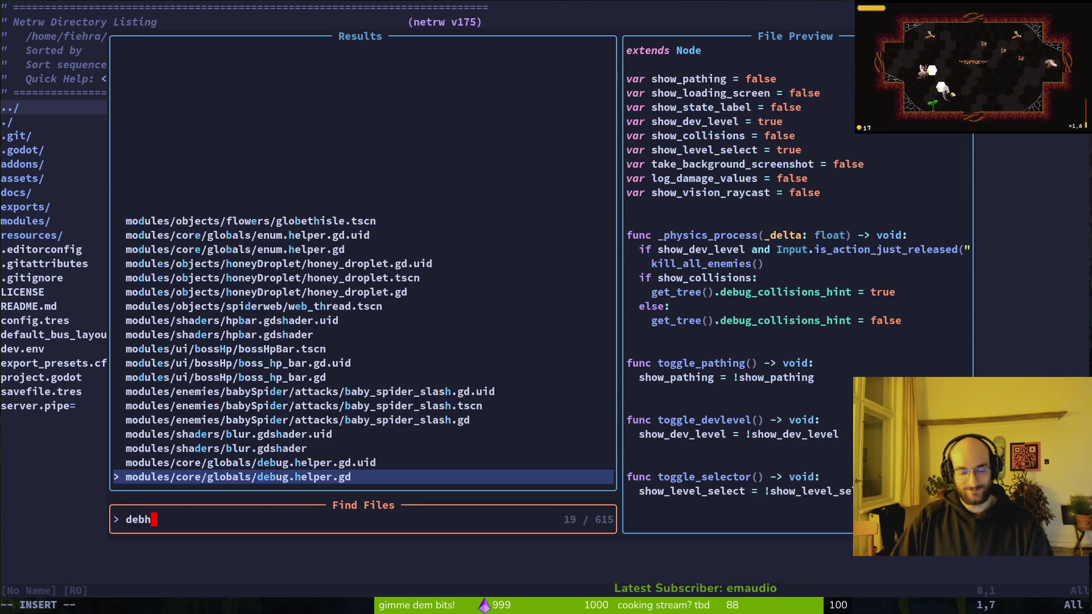
{"action": "key", "text": "Return"}
{"action": "type", "text": "w$ciwtrue"}
{"action": "key", "text": "Escape"}
{"action": "type", "text": ":w"}
{"action": "key", "text": "Return"}
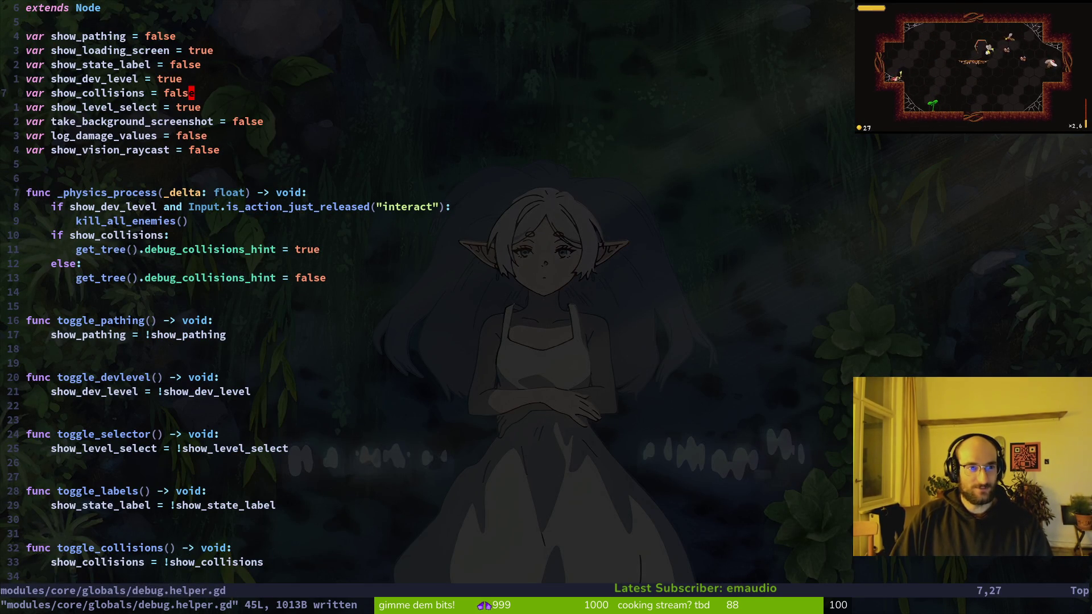
{"action": "type", "text": "ciwfalse"}
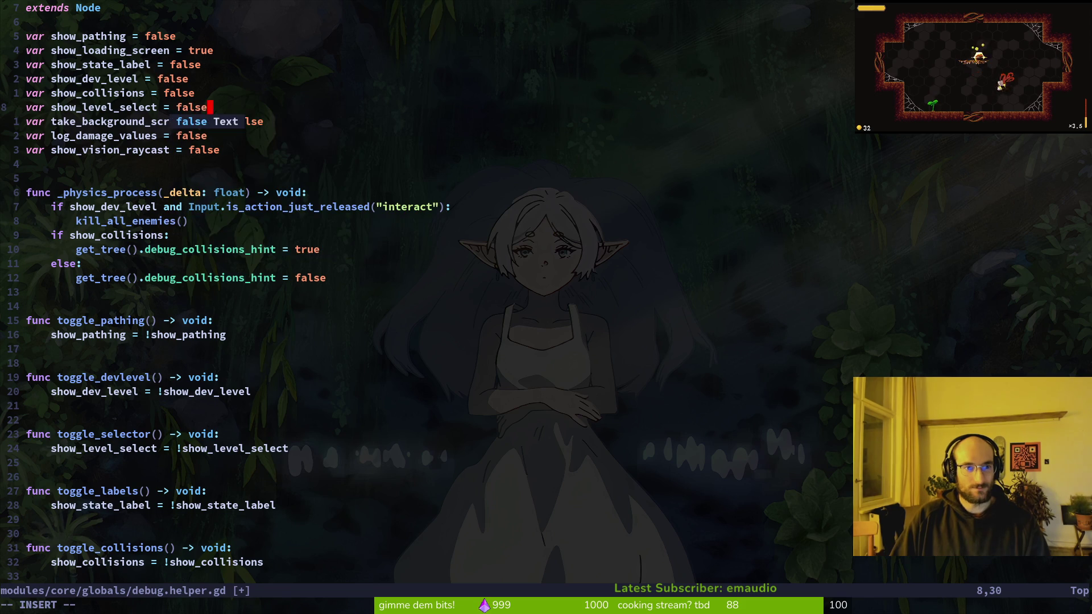
{"action": "type", "text": ":q"}
{"action": "key", "text": "Return"}
Step: Reopen Neovim, search the project for 'print' and jump to smashing.gd's smash debug line
{"action": "type", "text": "tig"}
{"action": "key", "text": "Return"}
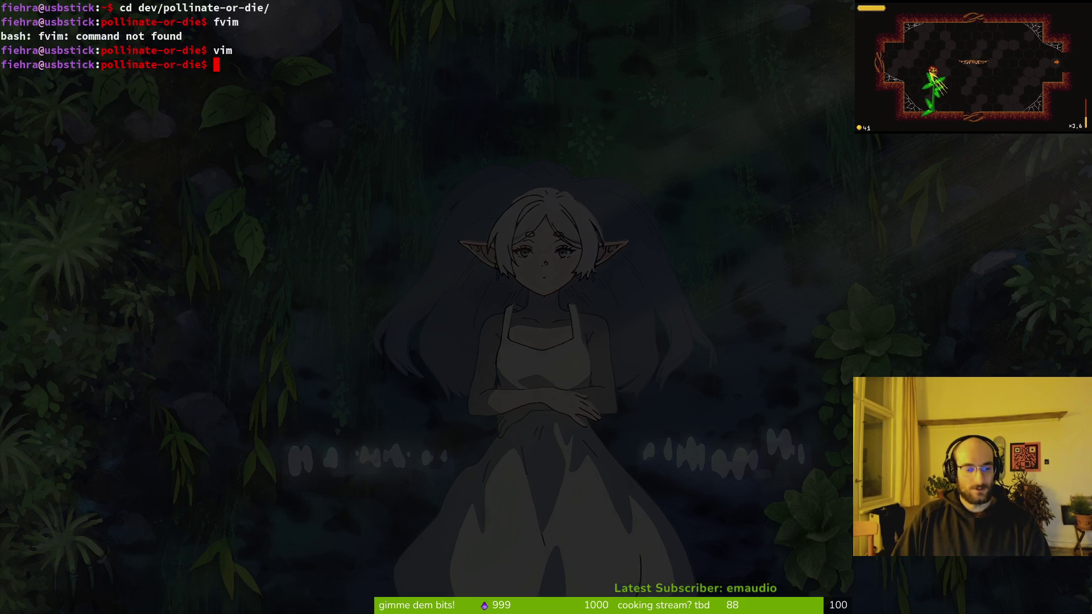
{"action": "type", "text": "q"}
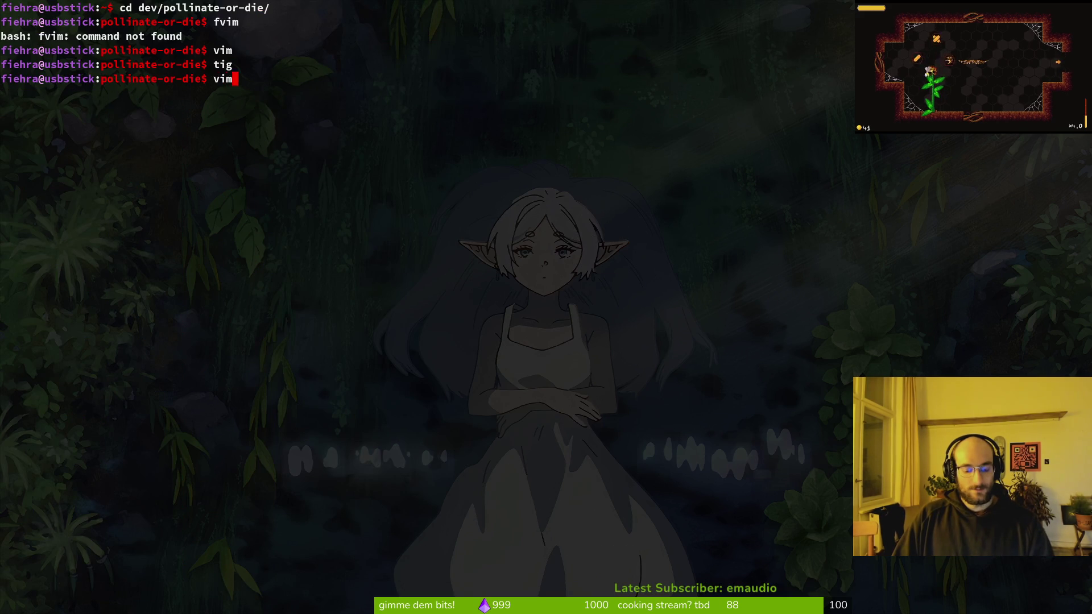
{"action": "type", "text": "m ."}
{"action": "key", "text": "Return"}
{"action": "key", "text": "Return"}
{"action": "key", "text": "Escape"}
{"action": "type", "text": "rint"}
{"action": "key", "text": "Return"}
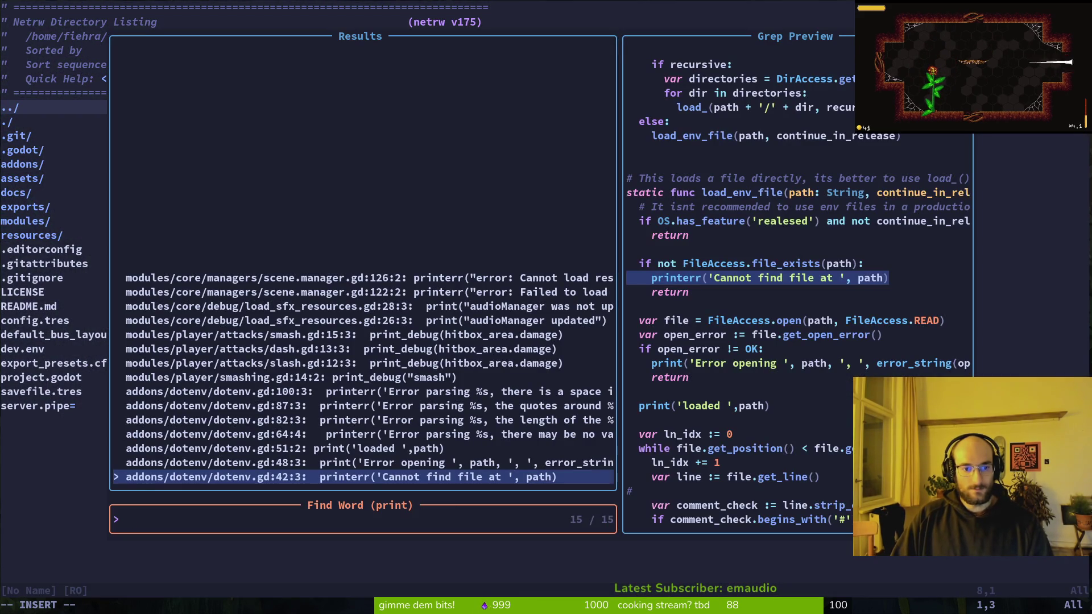
{"action": "key", "text": "Down"}
{"action": "key", "text": "Down"}
{"action": "key", "text": "Down"}
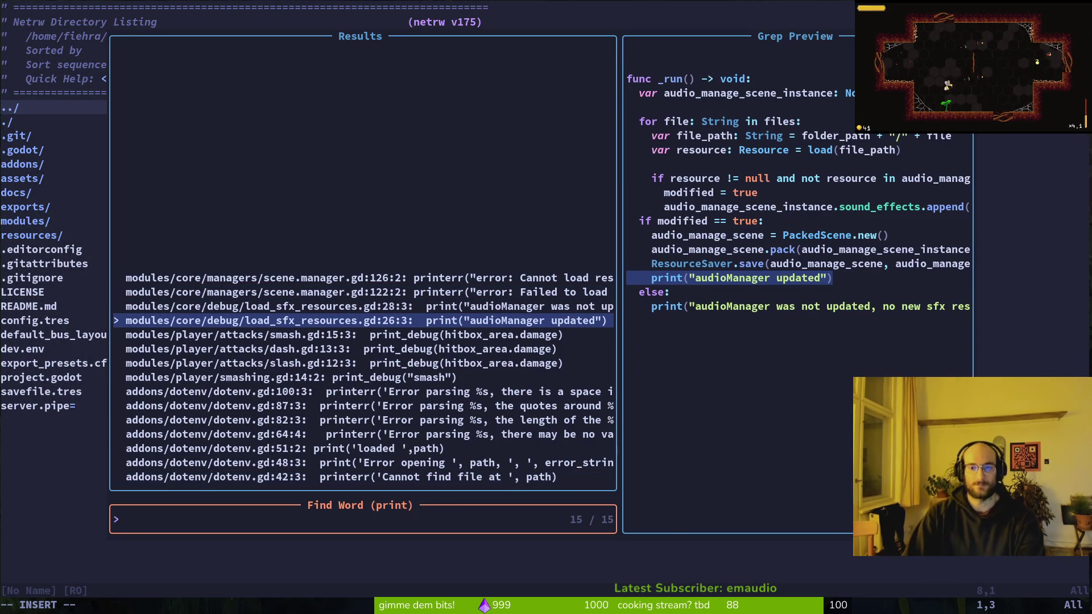
{"action": "key", "text": "Down"}
{"action": "key", "text": "Down"}
{"action": "key", "text": "Down"}
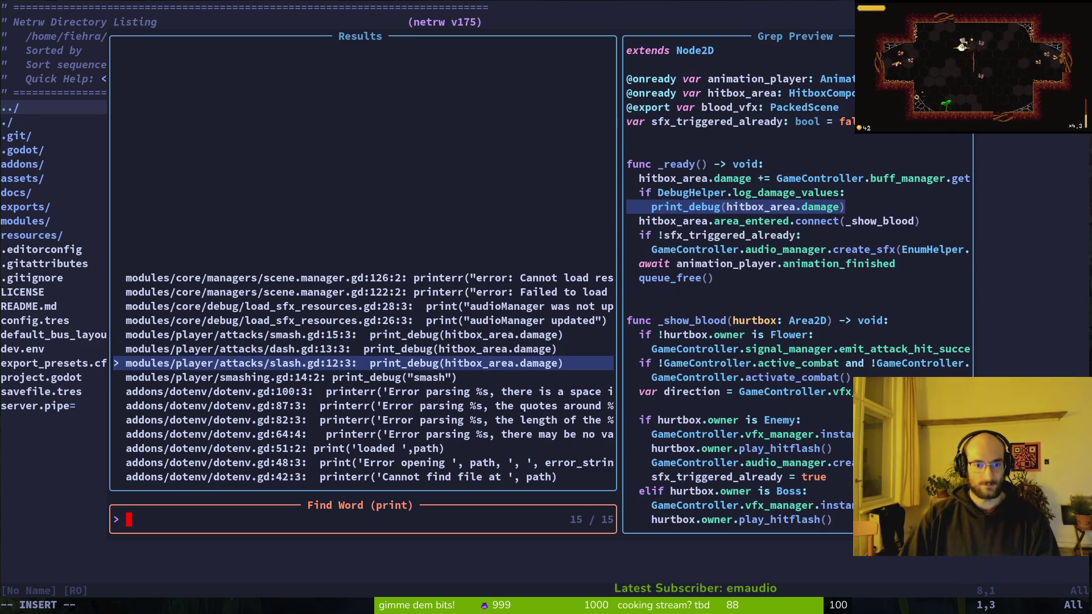
{"action": "key", "text": "Return"}
Step: Delete the print_debug("smash") line, save and quit, then review the modified files in tig
{"action": "key", "text": "d"}
{"action": "key", "text": "d"}
{"action": "key", "text": "space"}
{"action": "key", "text": "f"}
{"action": "key", "text": "g"}
{"action": "key", "text": "Return"}
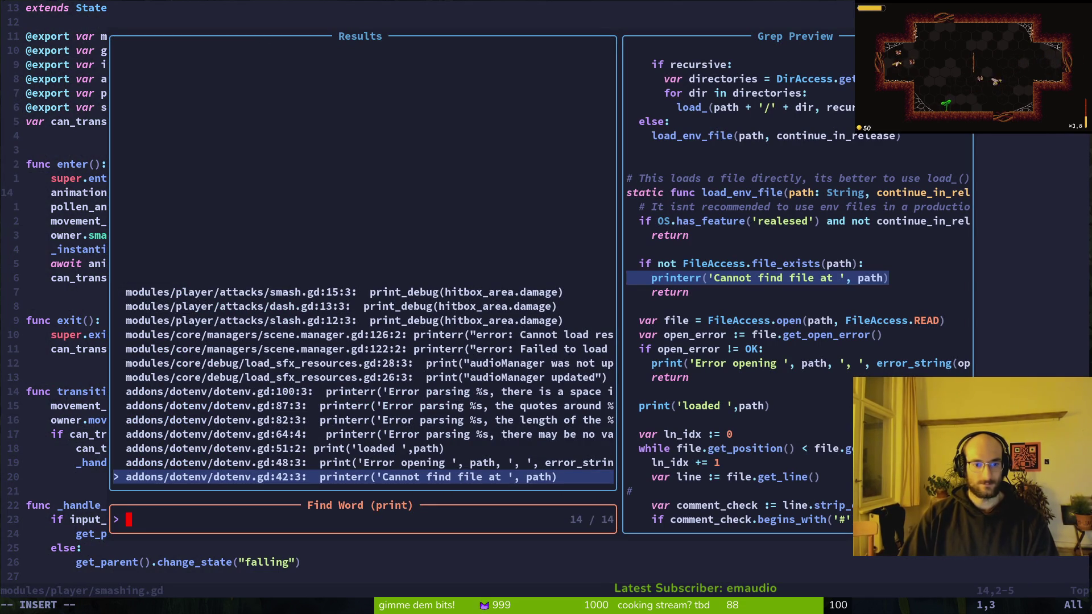
{"action": "key", "text": "Escape"}
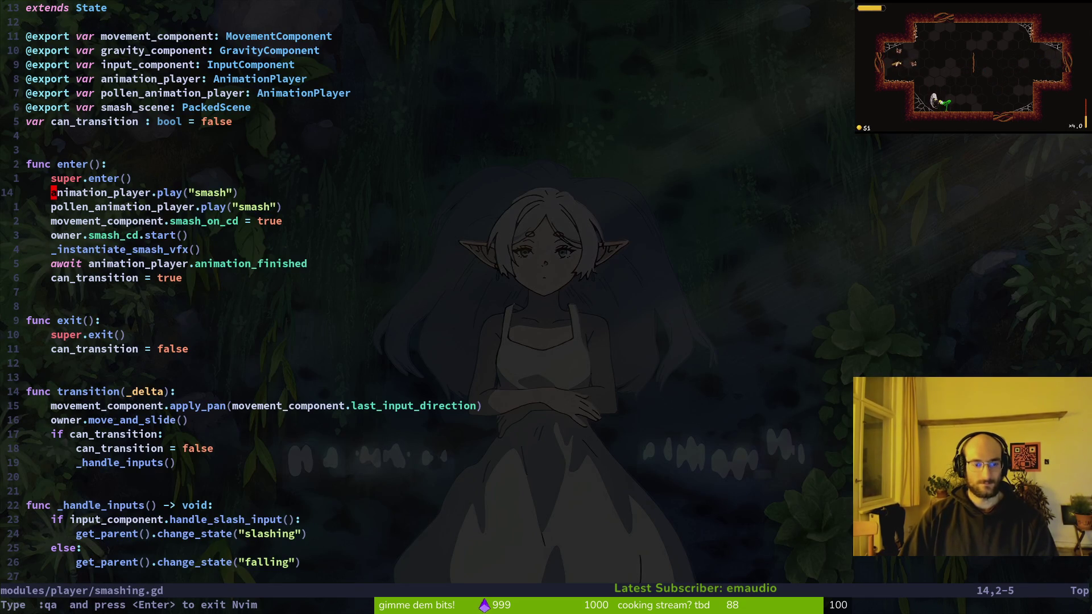
{"action": "key", "text": "Return"}
{"action": "type", "text": "tig"}
{"action": "key", "text": "Return"}
{"action": "key", "text": "j"}
{"action": "key", "text": "q"}
{"action": "type", "text": "git commit -m \"prepa"}
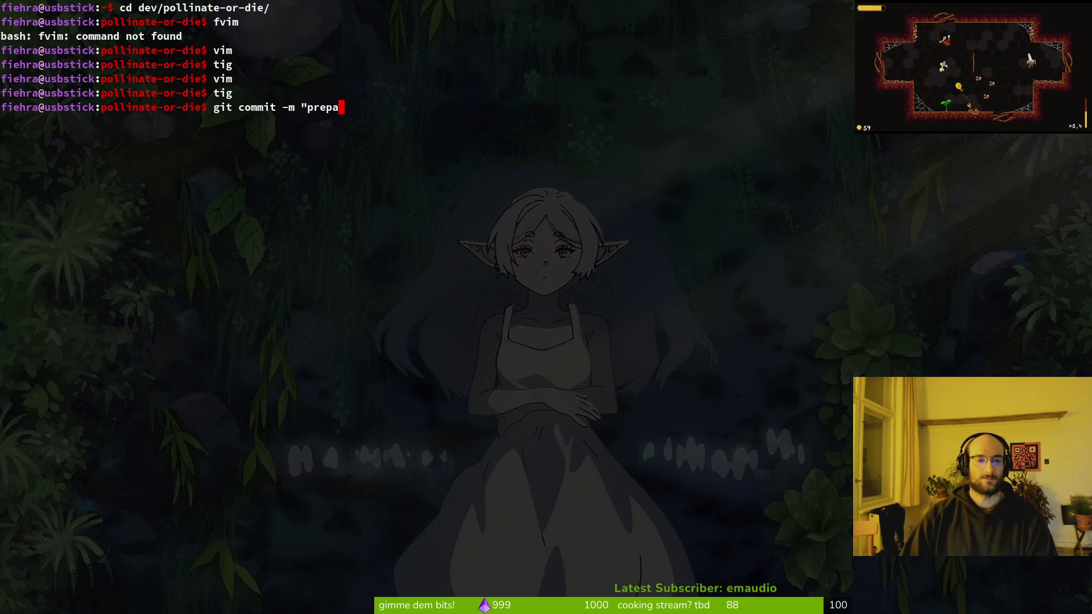
Step: Commit the changes as "prepared settings for build" and push the commit to the remote
{"action": "type", "text": "red settings for bui"}
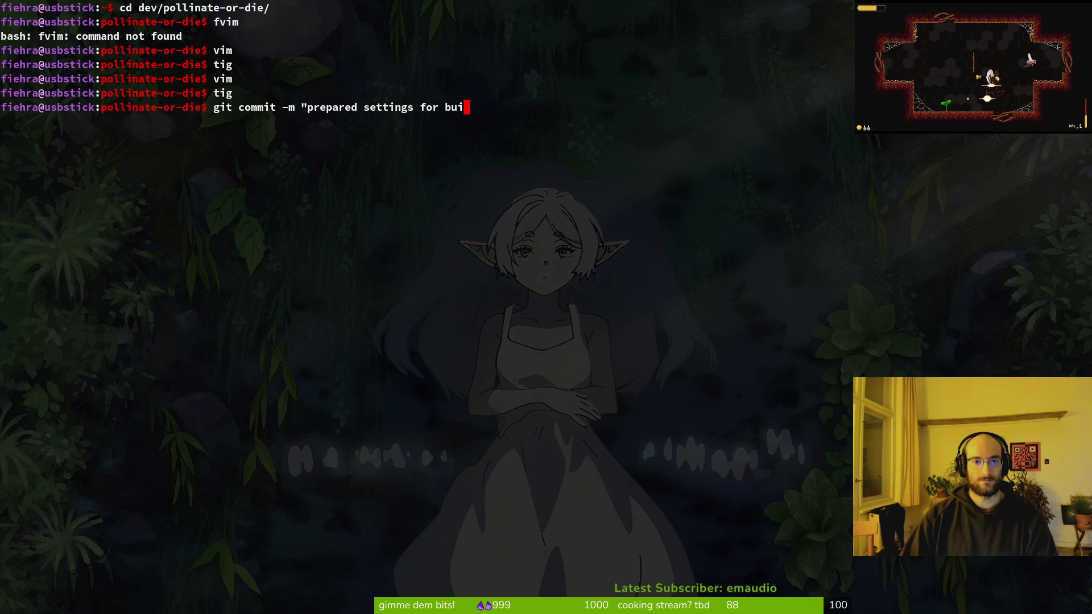
{"action": "type", "text": "\""}
{"action": "key", "text": "Return"}
{"action": "type", "text": "git push"}
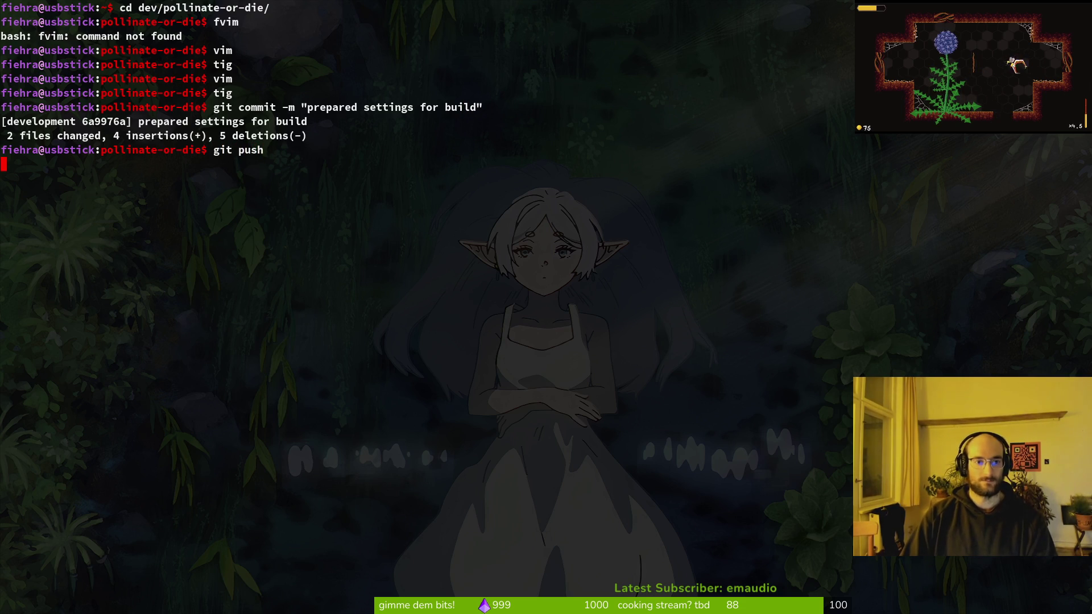
{"action": "key", "text": "Return"}
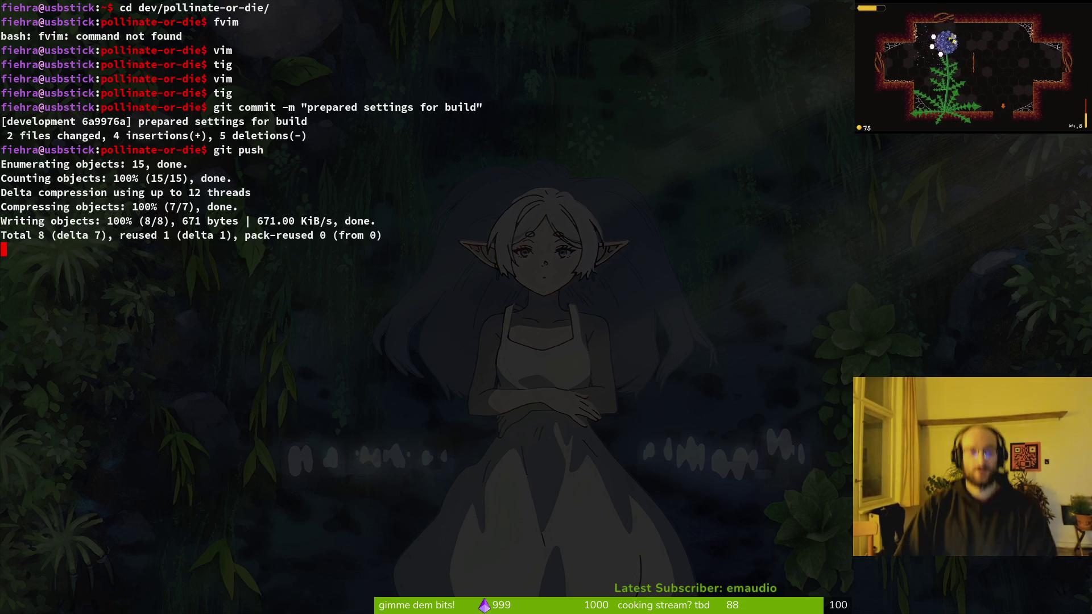
{"action": "type", "text": "c"}
{"action": "key", "text": "ctrl+l"}
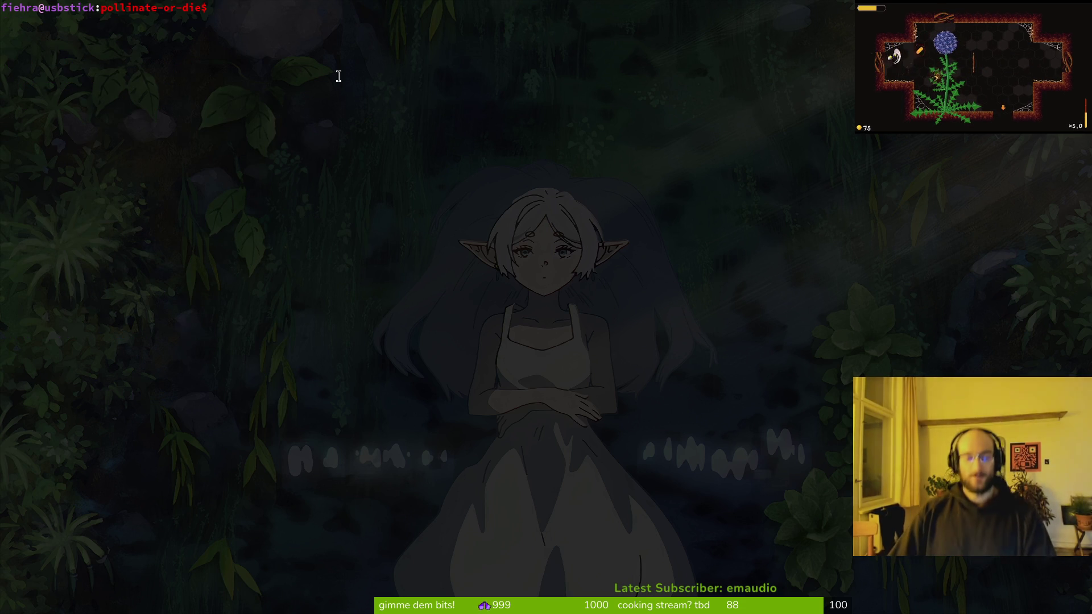
{"action": "key", "text": "alt+Tab"}
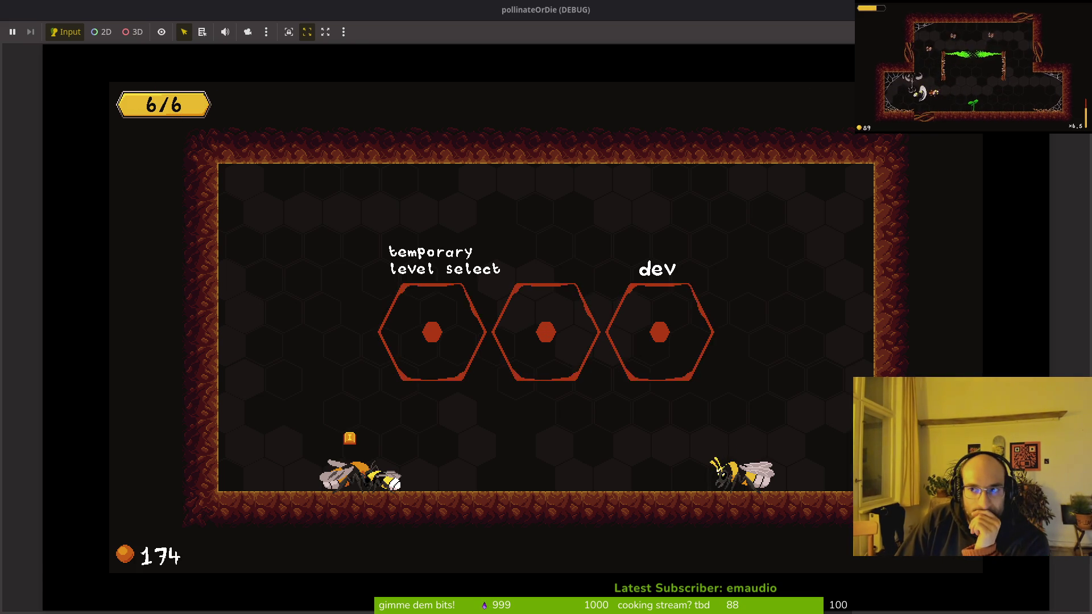
Step: Stop the game, maximize the editor, rerun the project full-screen and load the saved game
{"action": "key", "text": "F8"}
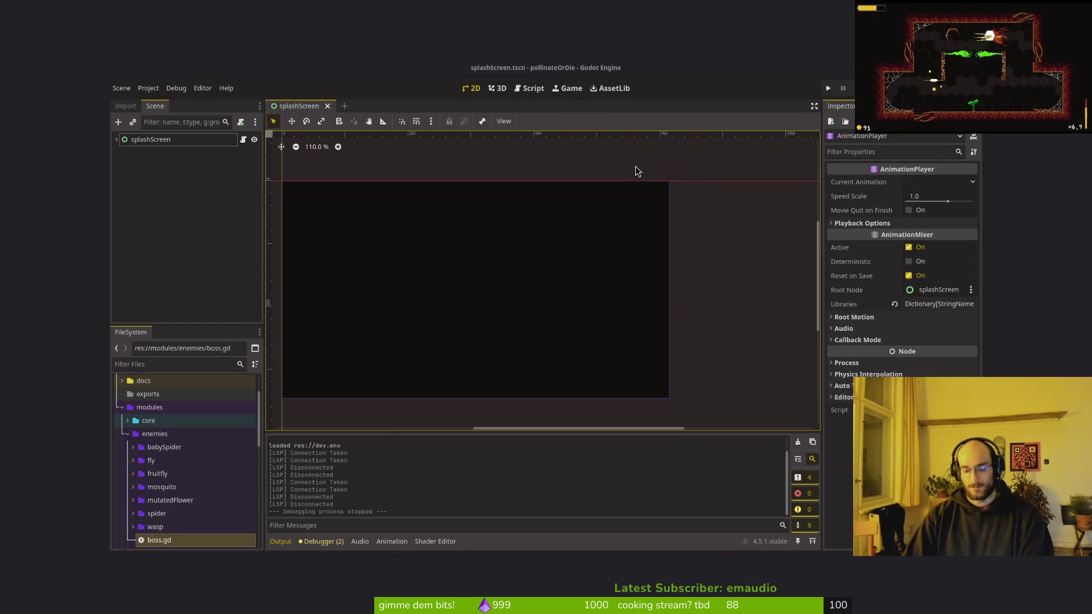
{"action": "key", "text": "super+Up"}
{"action": "key", "text": "F5"}
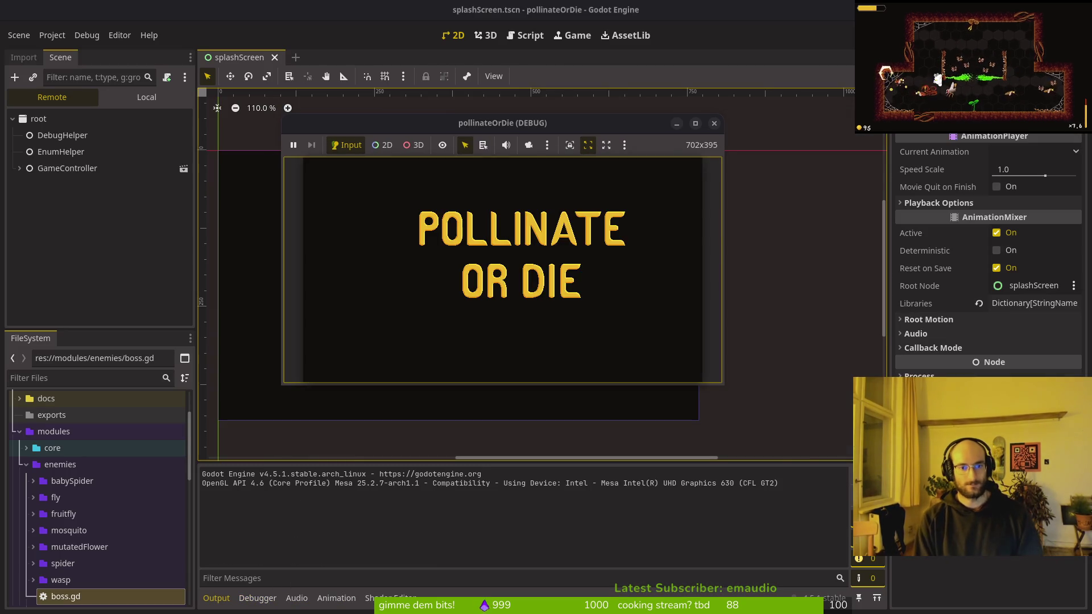
{"action": "double_click", "coordinate": [560, 125]}
{"action": "key", "text": "Return"}
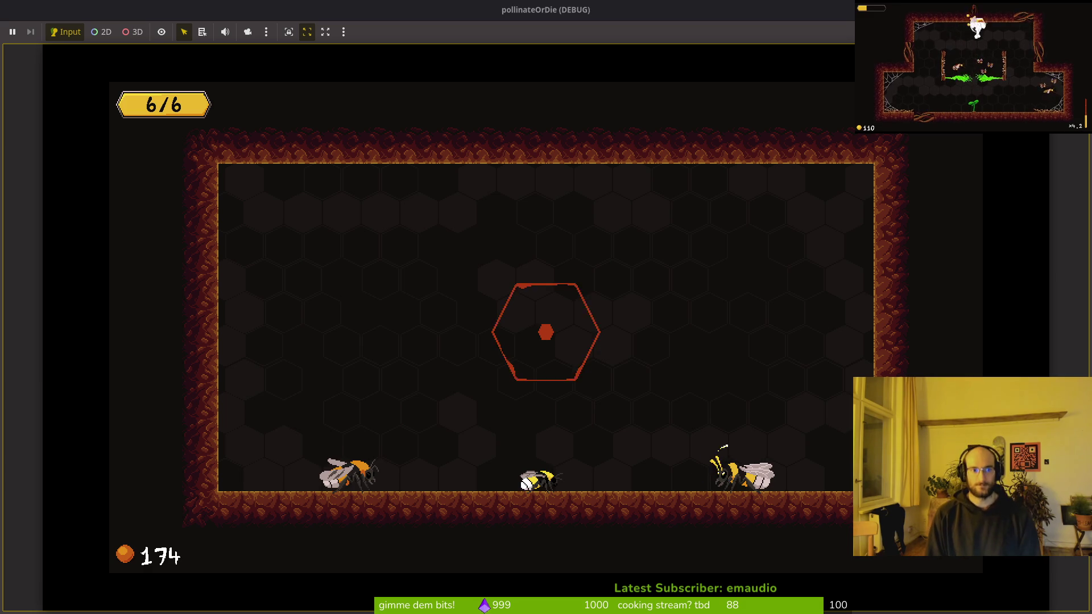
Step: Fly the bee up and left out of the hive into the cave rooms
{"action": "key", "text": "Up"}
{"action": "key", "text": "Left"}
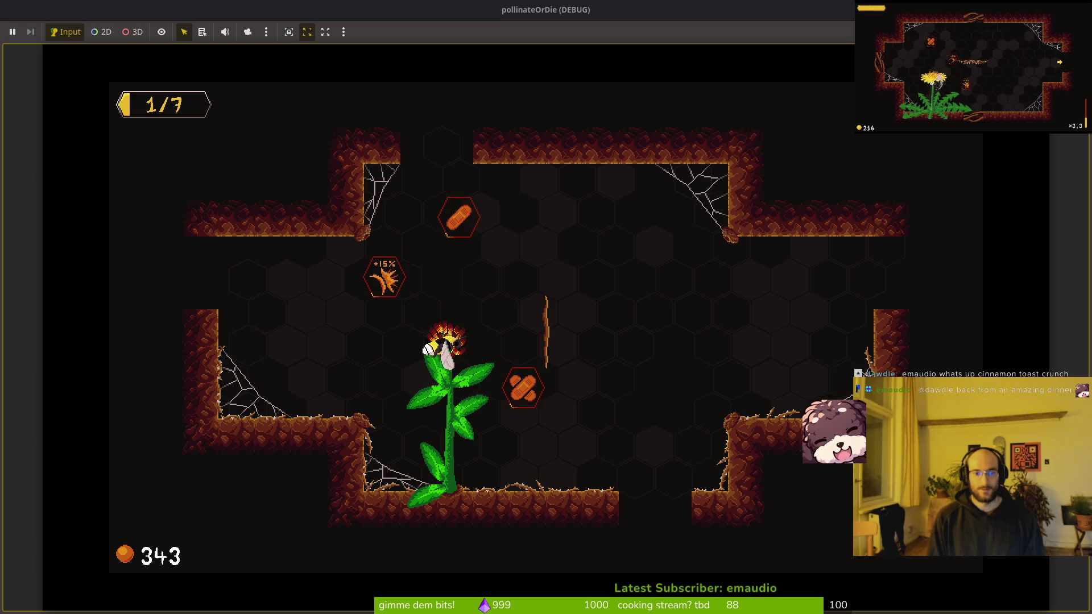
Step: Fight the cave room enemies until health reaches 0/7, then continue back to the hive's upgrade menu
{"action": "key", "text": "Down"}
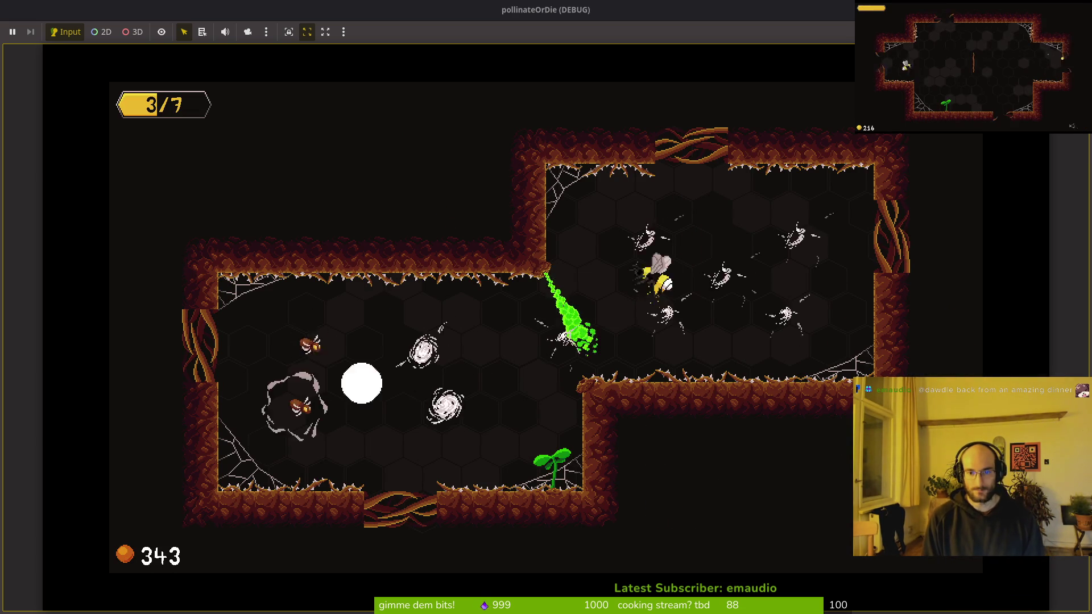
{"action": "key", "text": "Up"}
{"action": "key", "text": "Down"}
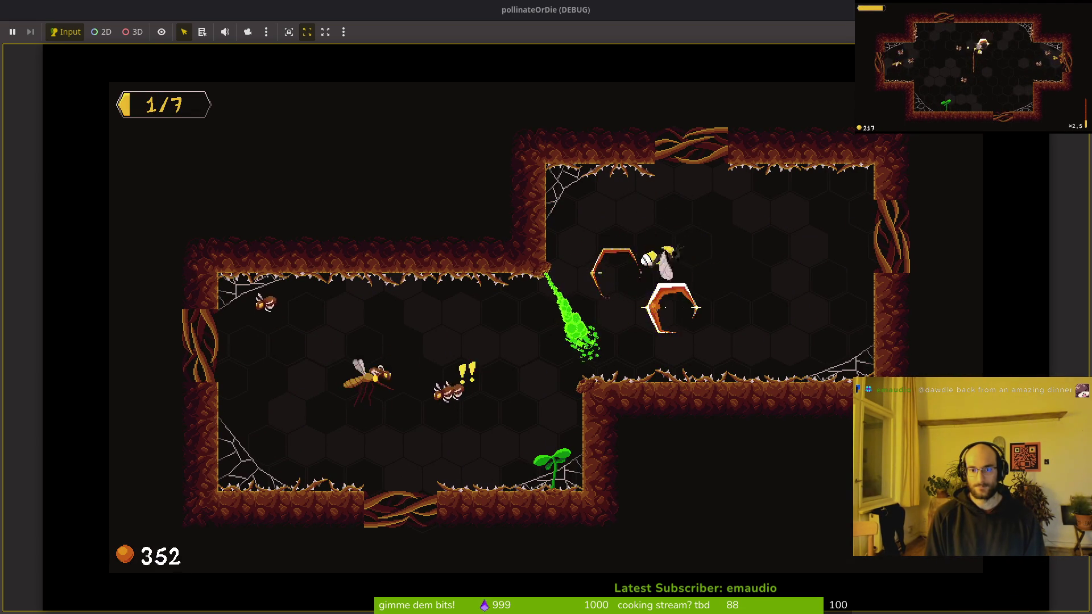
{"action": "key", "text": "Left"}
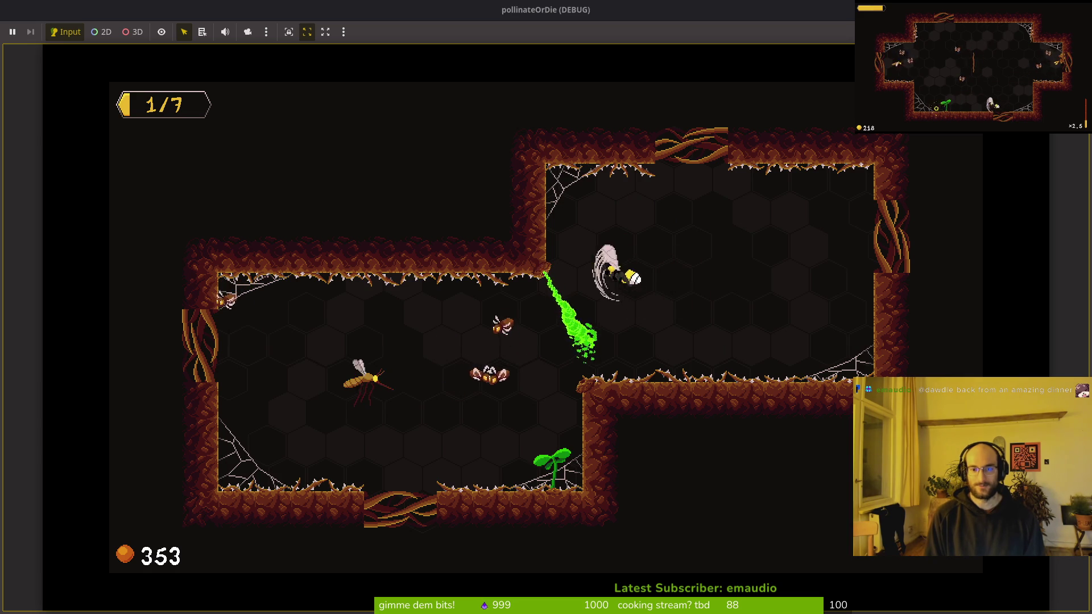
{"action": "key", "text": "Left"}
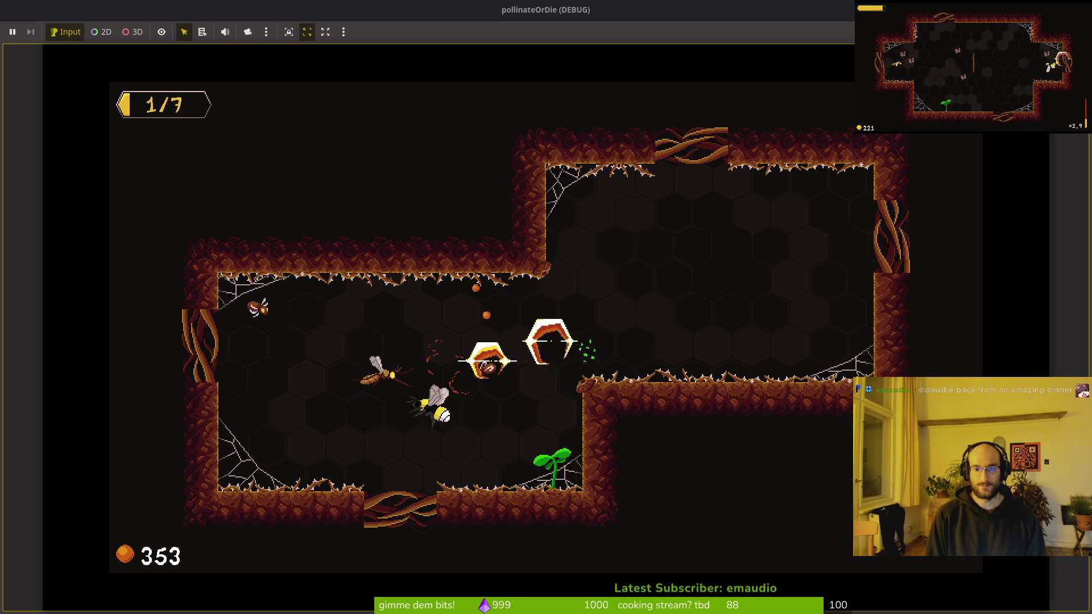
{"action": "key", "text": "Right"}
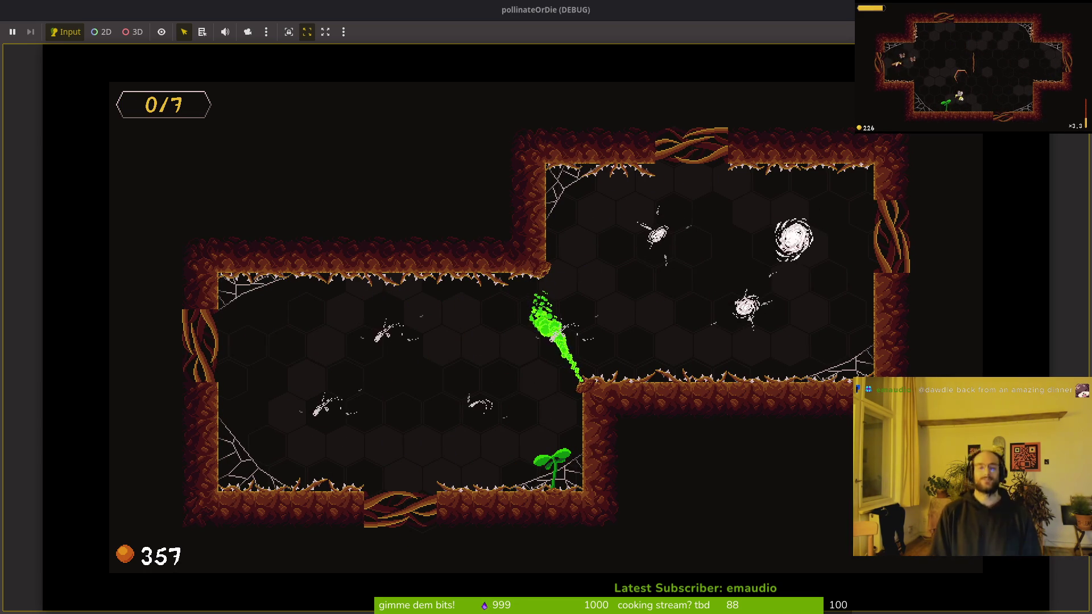
{"action": "key", "text": "Return"}
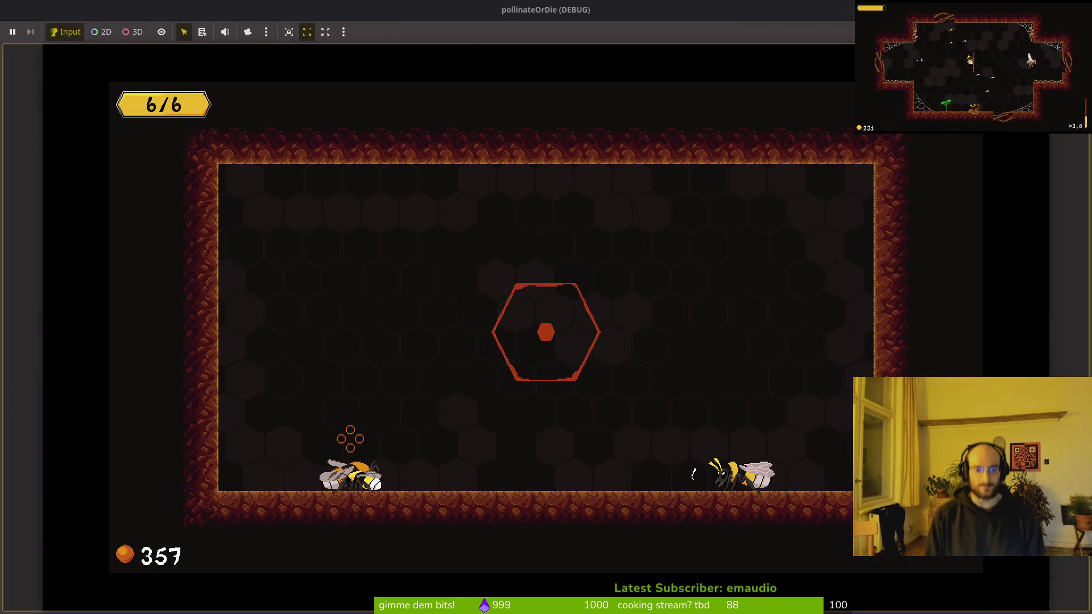
{"action": "key", "text": "Right"}
{"action": "key", "text": "Right"}
Step: Buy the reflect projectiles upgrade, then browse the combobar, health and reflect auto aim upgrades
{"action": "key", "text": "Return"}
{"action": "key", "text": "Left"}
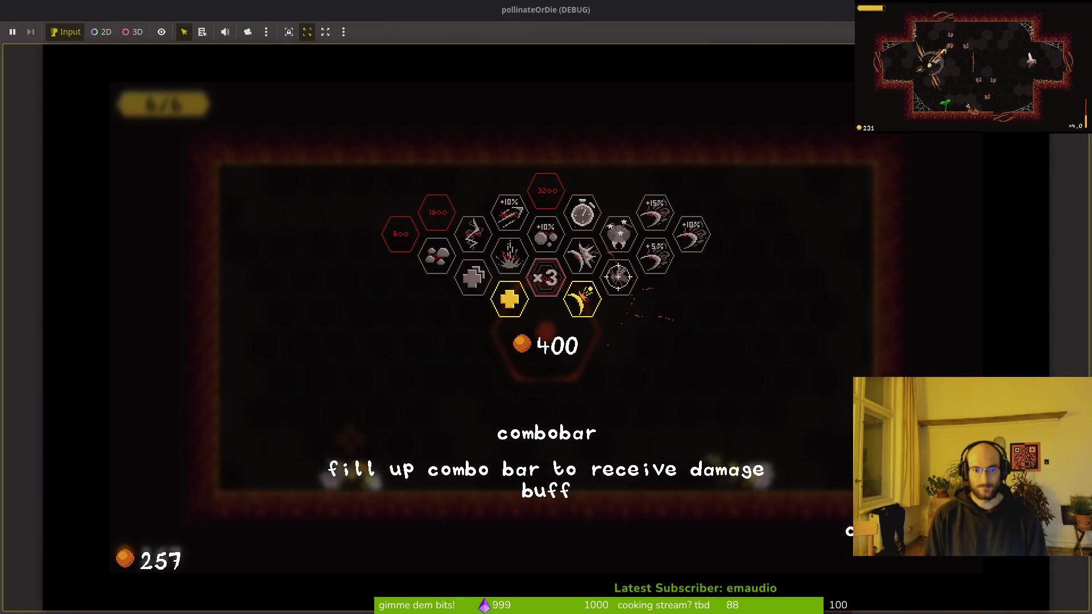
{"action": "key", "text": "Left"}
{"action": "key", "text": "Left"}
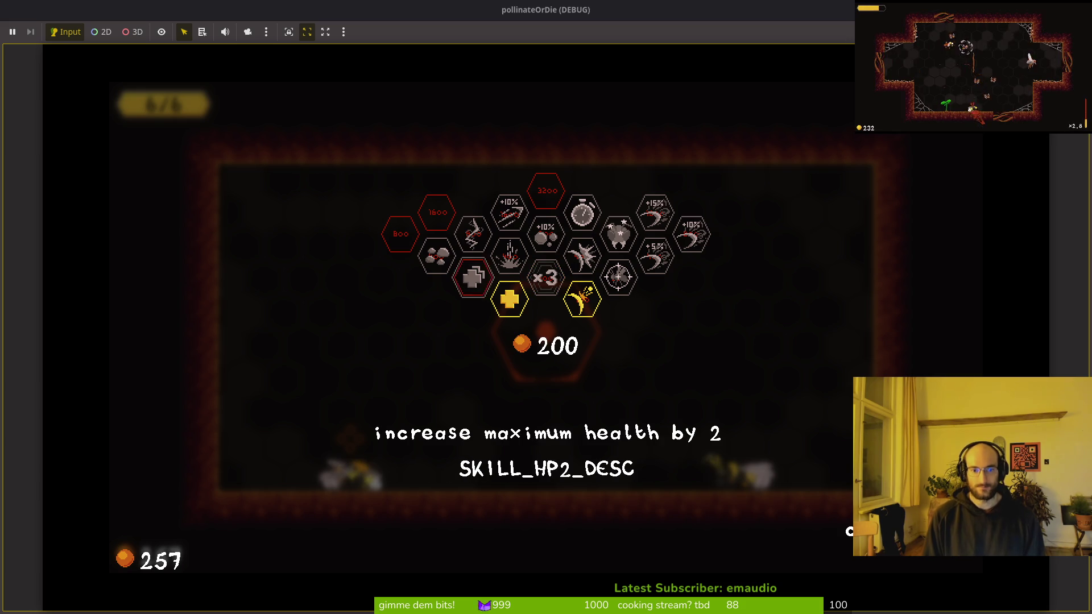
{"action": "key", "text": "Right"}
{"action": "key", "text": "Right"}
{"action": "key", "text": "Right"}
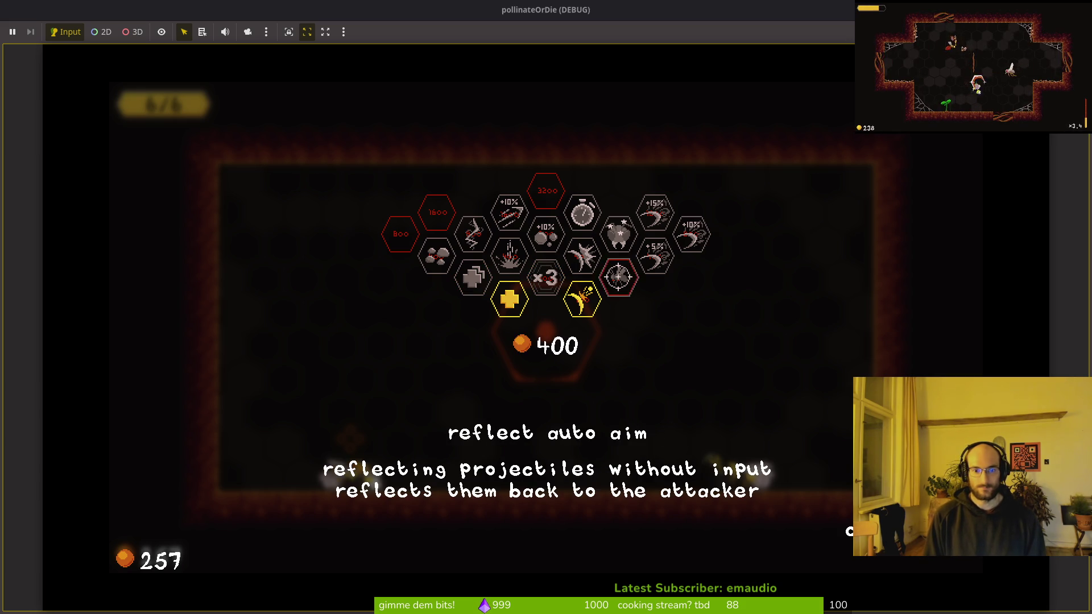
{"action": "key", "text": "Escape"}
{"action": "key", "text": "Escape"}
Step: Quit the run to the main menu via the pause menu, then quit the game to the editor
{"action": "key", "text": "Down"}
{"action": "key", "text": "Down"}
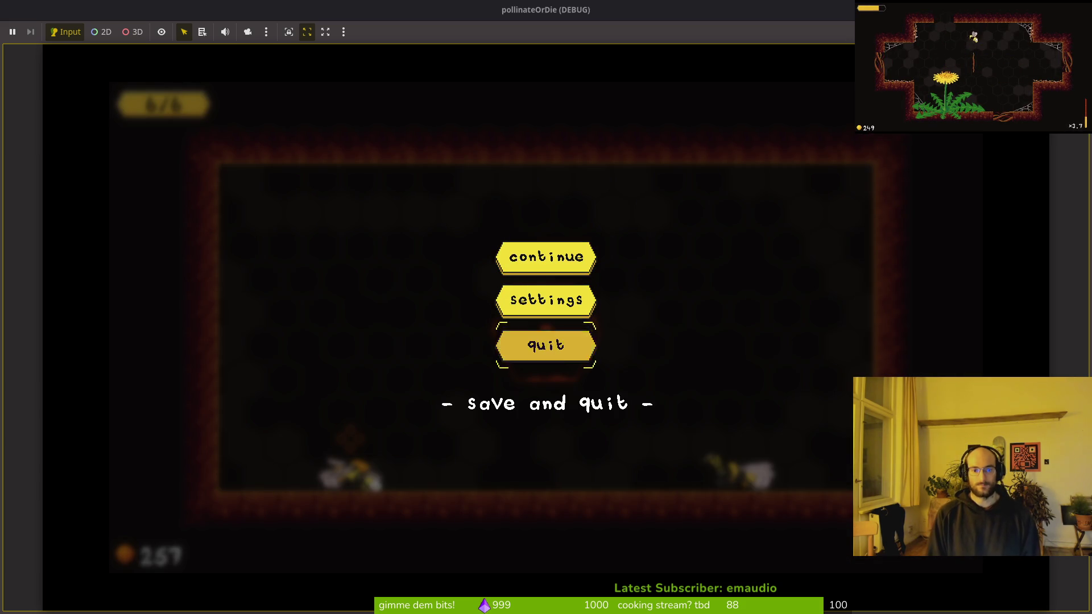
{"action": "key", "text": "Return"}
{"action": "key", "text": "Return"}
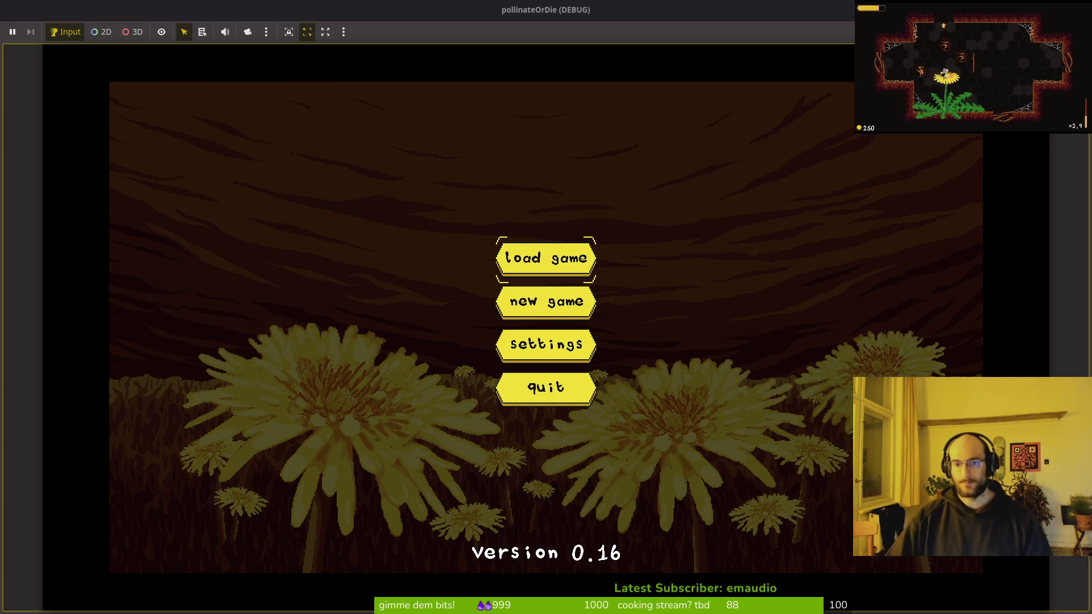
{"action": "key", "text": "Return"}
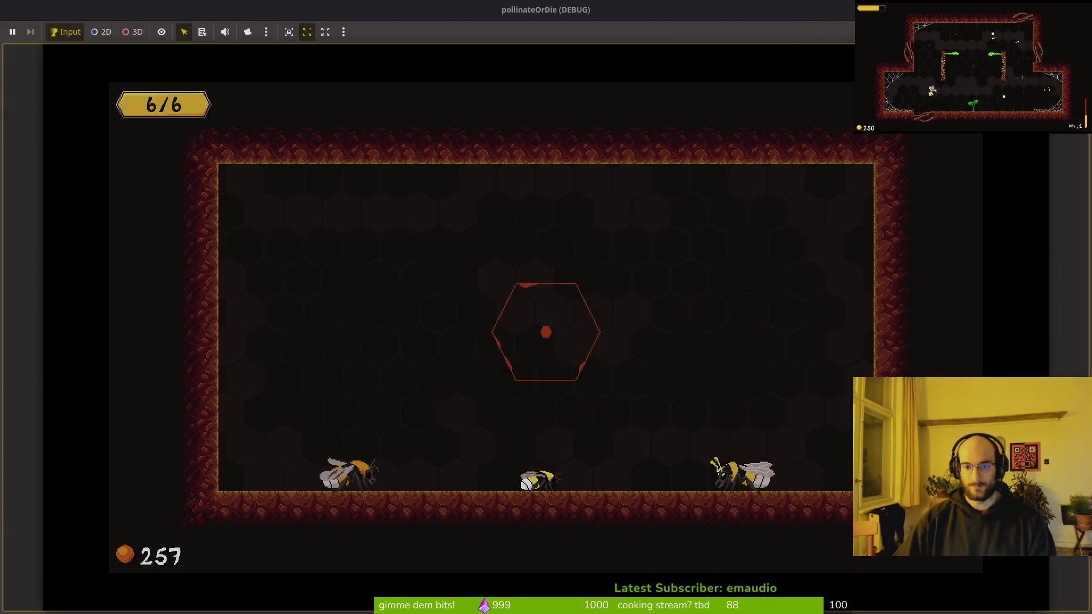
{"action": "key", "text": "Escape"}
{"action": "left_click", "coordinate": [547, 345]}
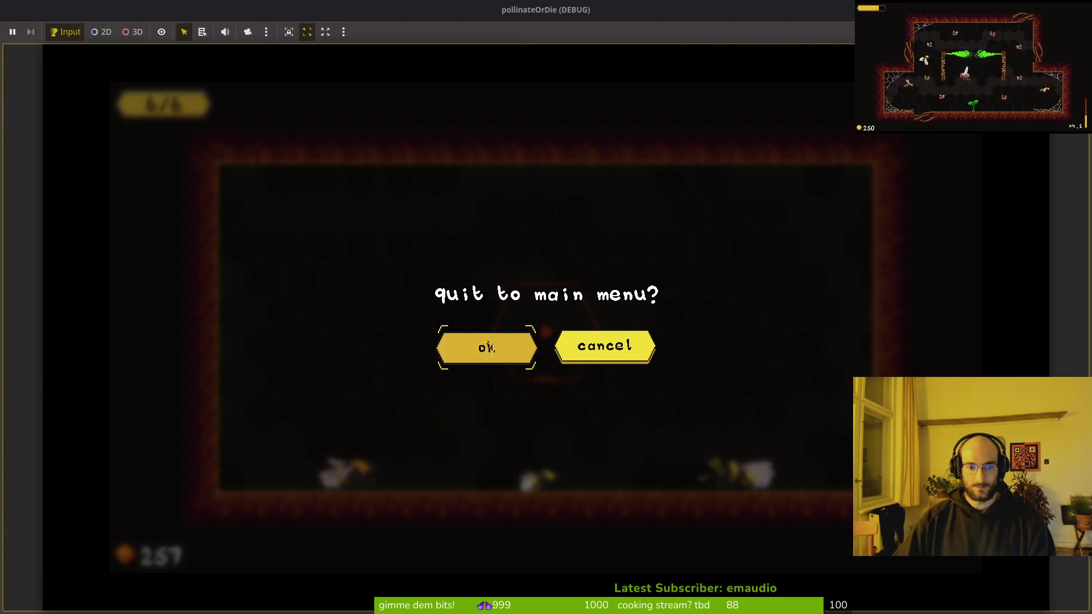
{"action": "left_click", "coordinate": [445, 343]}
{"action": "key", "text": "Up"}
{"action": "key", "text": "Return"}
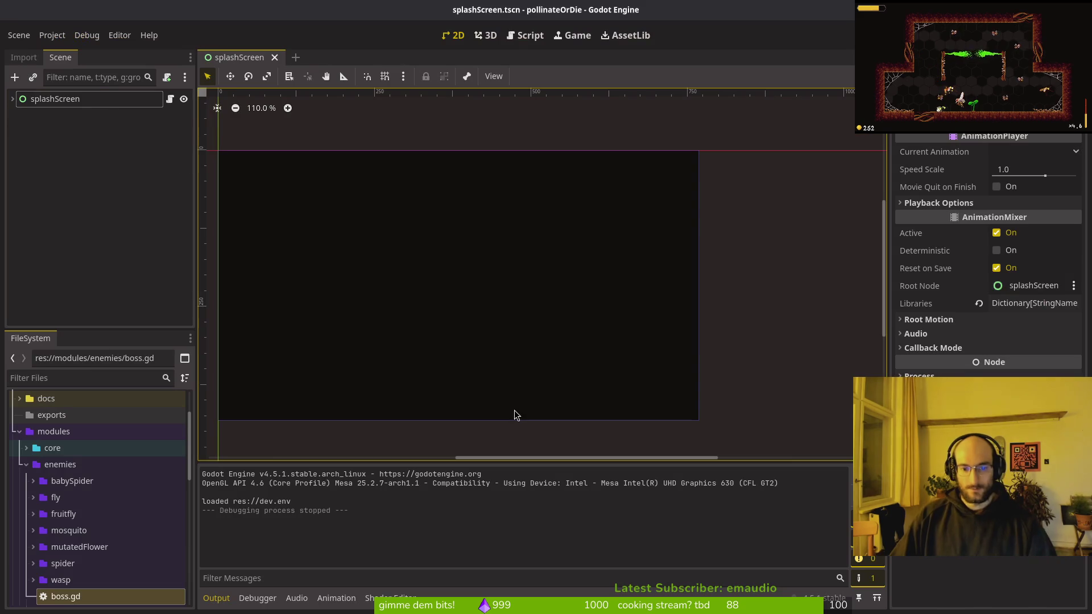
Step: Quick-open skill.manager.tscn after abandoning an initial 'boss' search
{"action": "key", "text": "shift+alt+o"}
{"action": "type", "text": "boss"}
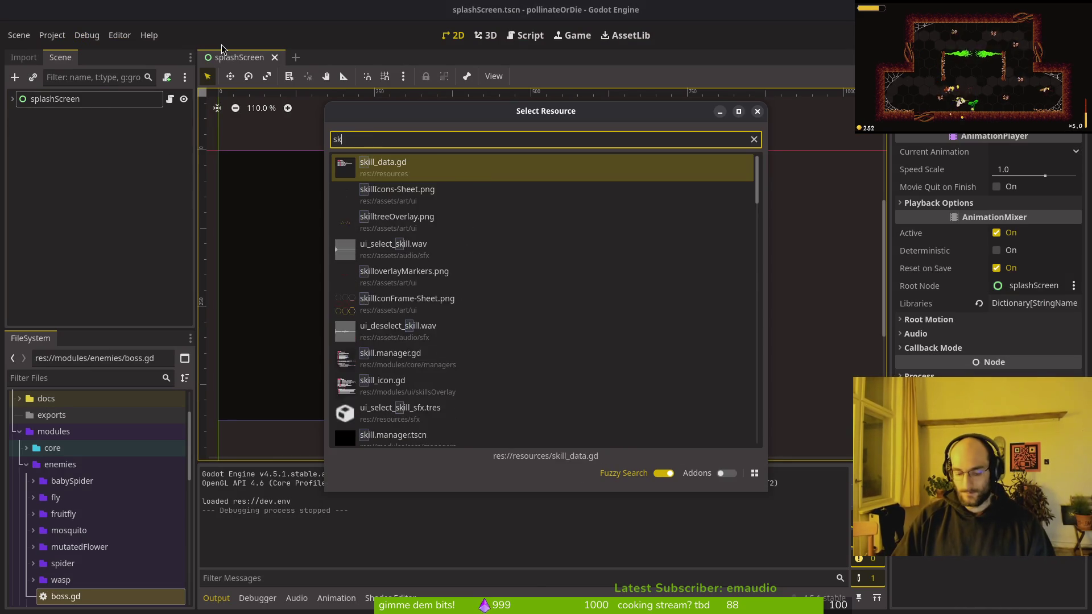
{"action": "key", "text": "Escape"}
{"action": "key", "text": "shift+alt+o"}
{"action": "type", "text": "skillman"}
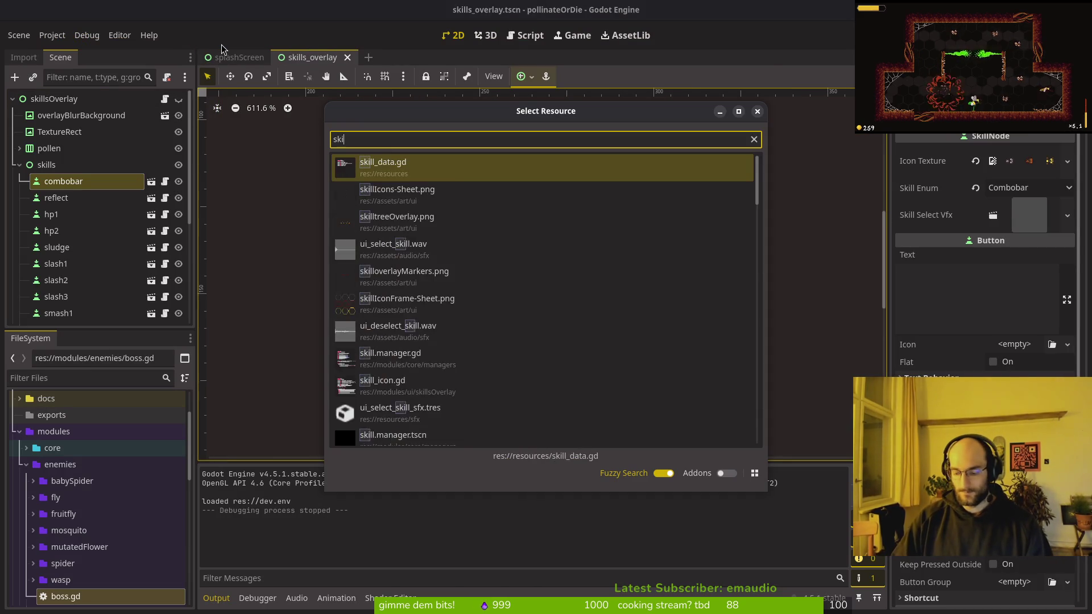
{"action": "key", "text": "Return"}
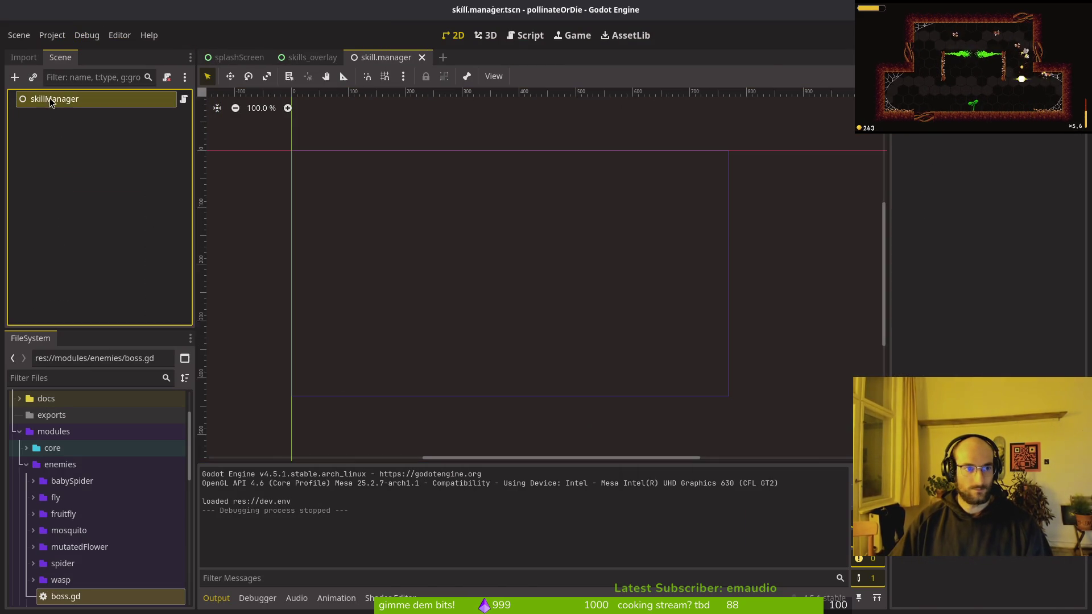
Step: Inspect the first skill template, then the overlay's combobar, reflect and hp1 skill nodes
{"action": "key", "text": "ctrl+Tab"}
{"action": "key", "text": "ctrl+Tab"}
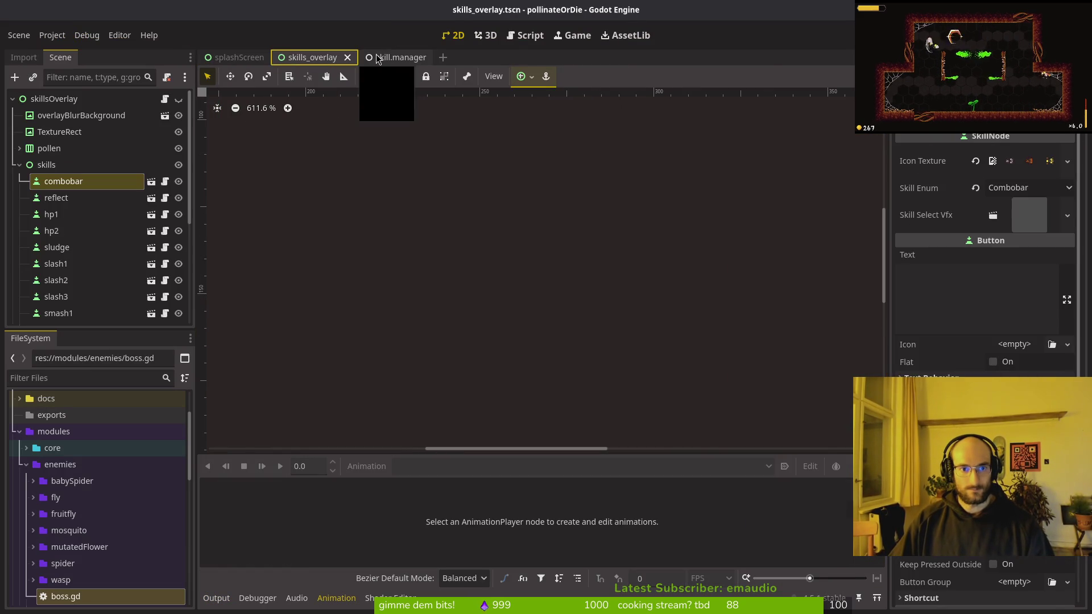
{"action": "left_click", "coordinate": [380, 58]}
{"action": "left_click", "coordinate": [1010, 191]}
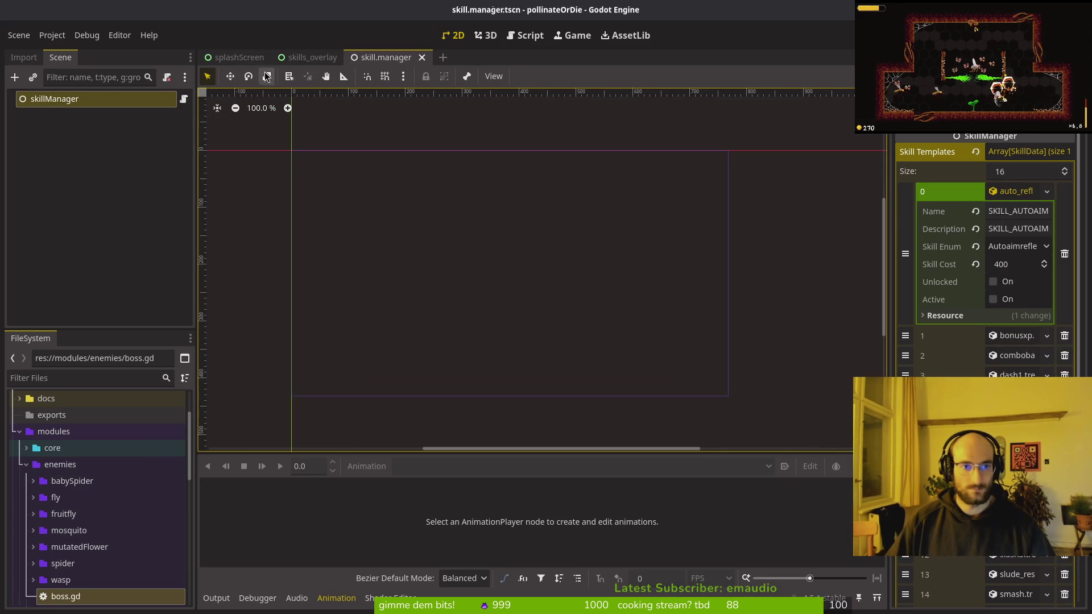
{"action": "left_click", "coordinate": [307, 58]}
{"action": "left_click", "coordinate": [61, 188]}
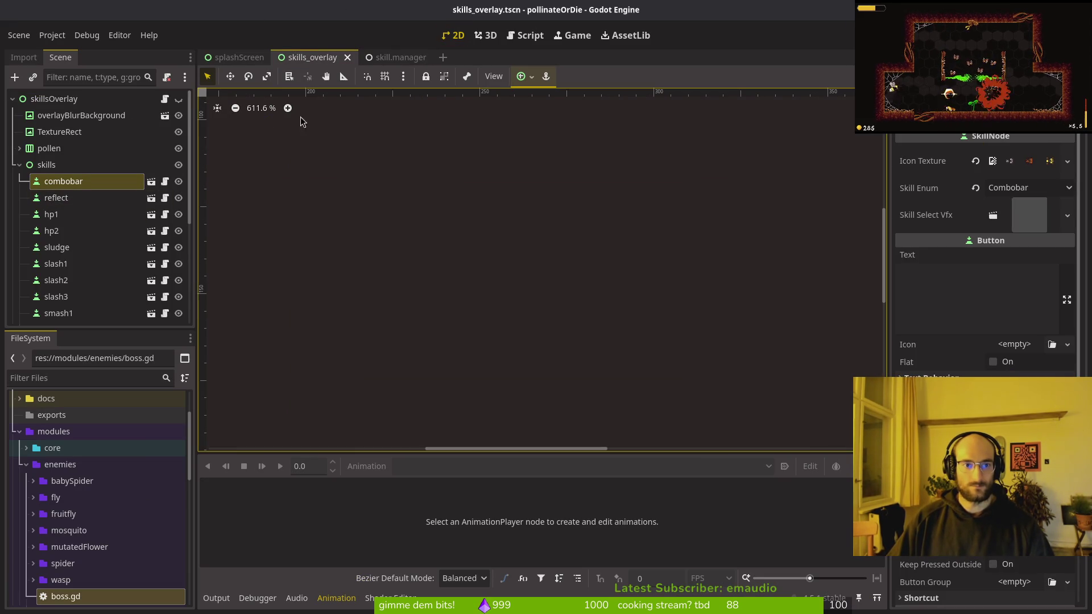
{"action": "key", "text": "f"}
{"action": "scroll", "coordinate": [742, 281], "scroll_direction": "down", "scroll_amount": 2}
{"action": "scroll", "coordinate": [653, 250], "scroll_direction": "down", "scroll_amount": 2}
{"action": "left_click", "coordinate": [63, 198]}
{"action": "left_click", "coordinate": [80, 214]}
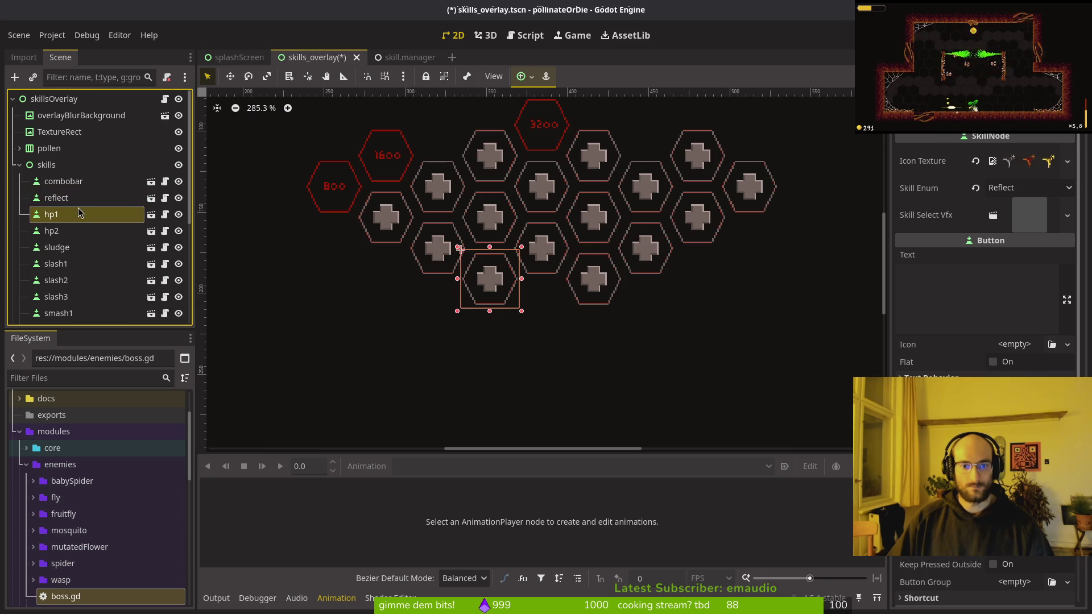
Step: Save the skills overlay scene and run the game from the skill manager scene
{"action": "left_click", "coordinate": [398, 57]}
{"action": "left_click", "coordinate": [310, 58]}
{"action": "key", "text": "ctrl+s"}
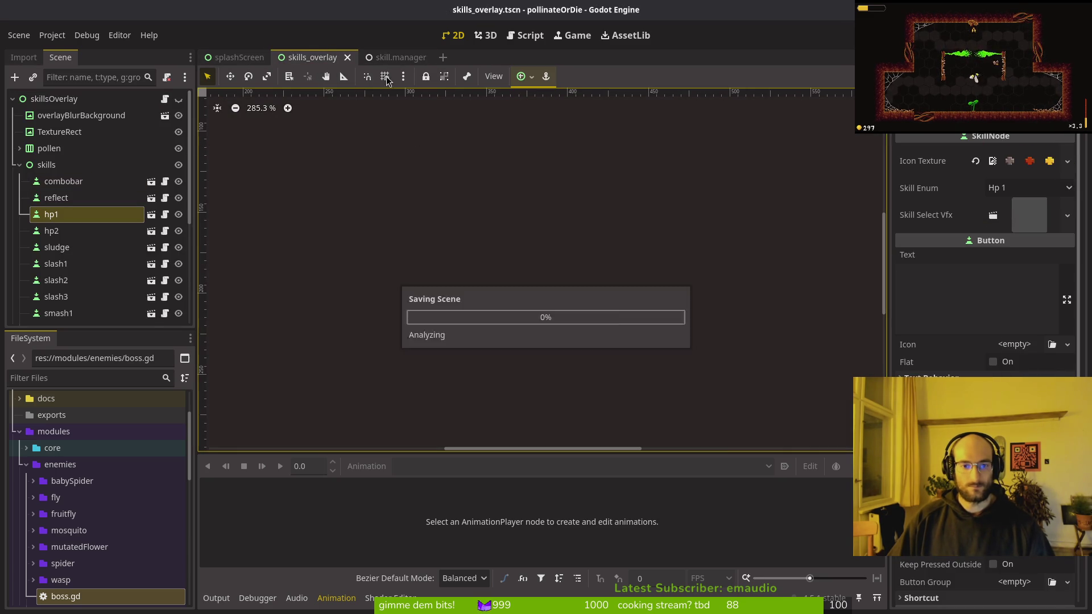
{"action": "left_click", "coordinate": [398, 58]}
{"action": "key", "text": "F5"}
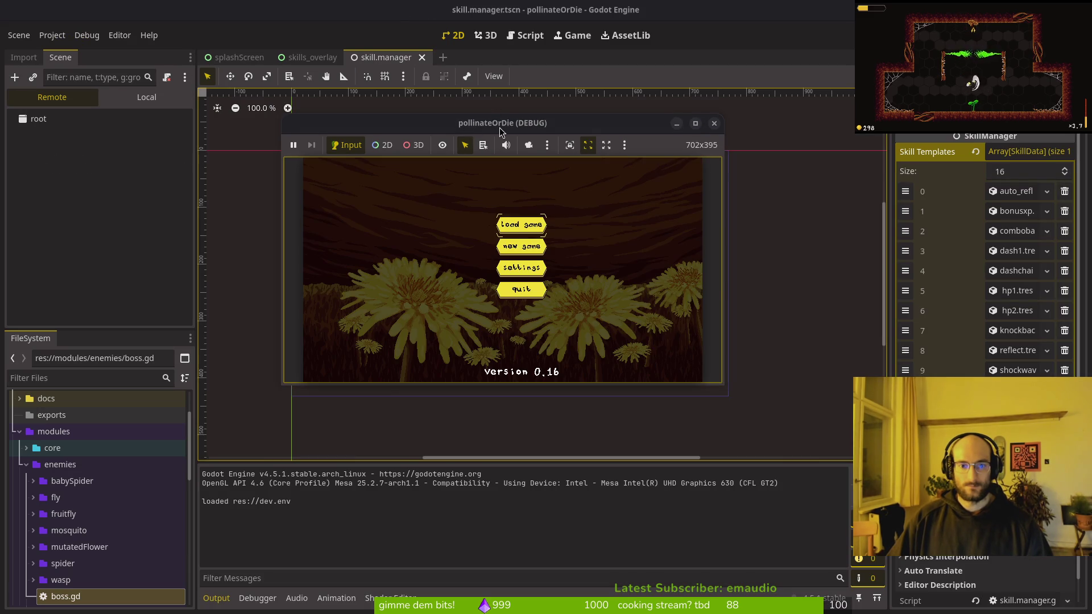
Step: Restart the game, load the saved game from the main menu, and move its window aside
{"action": "left_click", "coordinate": [715, 124]}
{"action": "key", "text": "F5"}
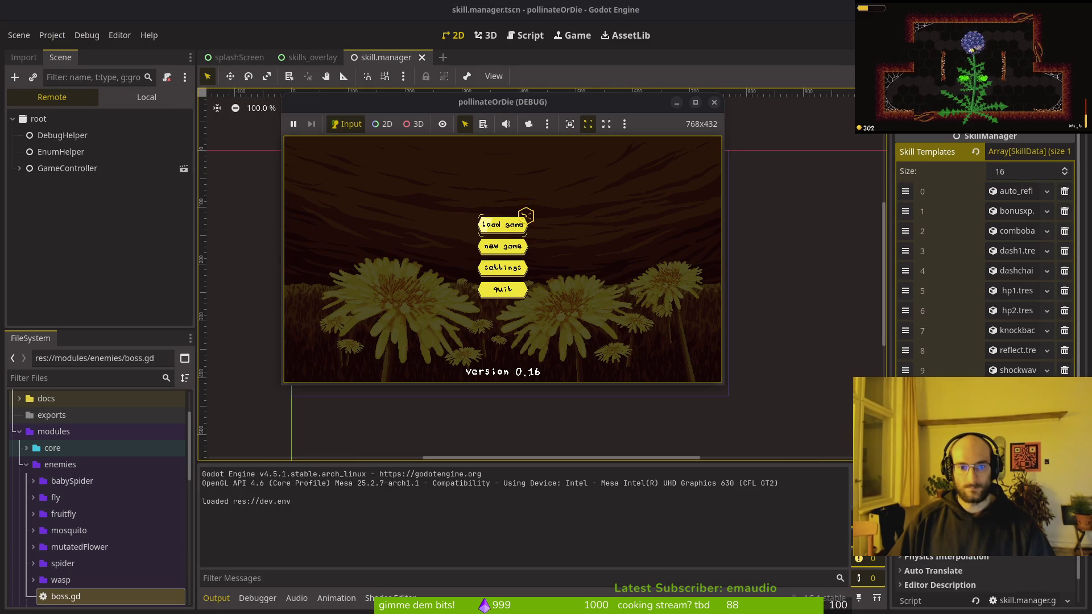
{"action": "left_click", "coordinate": [506, 225]}
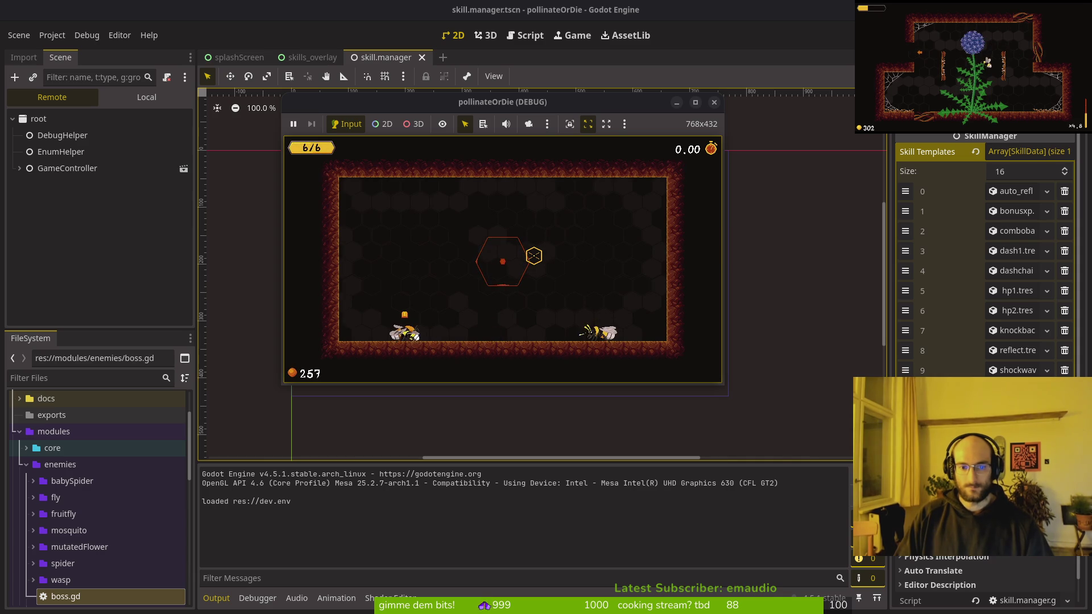
{"action": "mouse_move", "coordinate": [493, 111]}
{"action": "left_mouse_down"}
{"action": "mouse_move", "coordinate": [235, 101]}
{"action": "mouse_move", "coordinate": [737, 133]}
{"action": "mouse_move", "coordinate": [1091, 133]}
{"action": "left_mouse_up"}
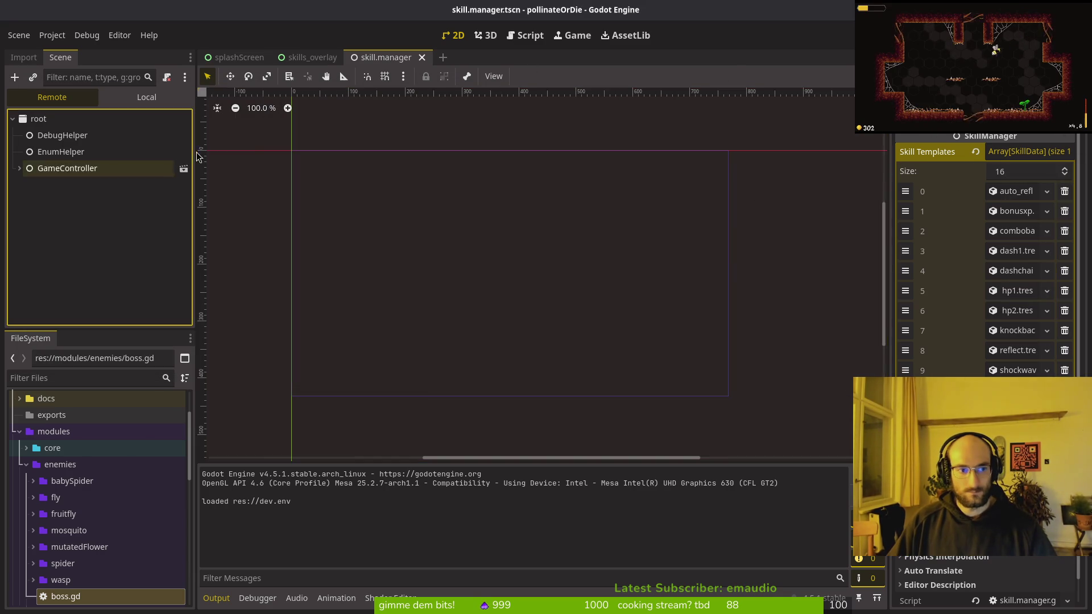
Step: Set the combobar skill template's Skill Cost to 200
{"action": "left_click", "coordinate": [1017, 233]}
{"action": "left_click", "coordinate": [1024, 302]}
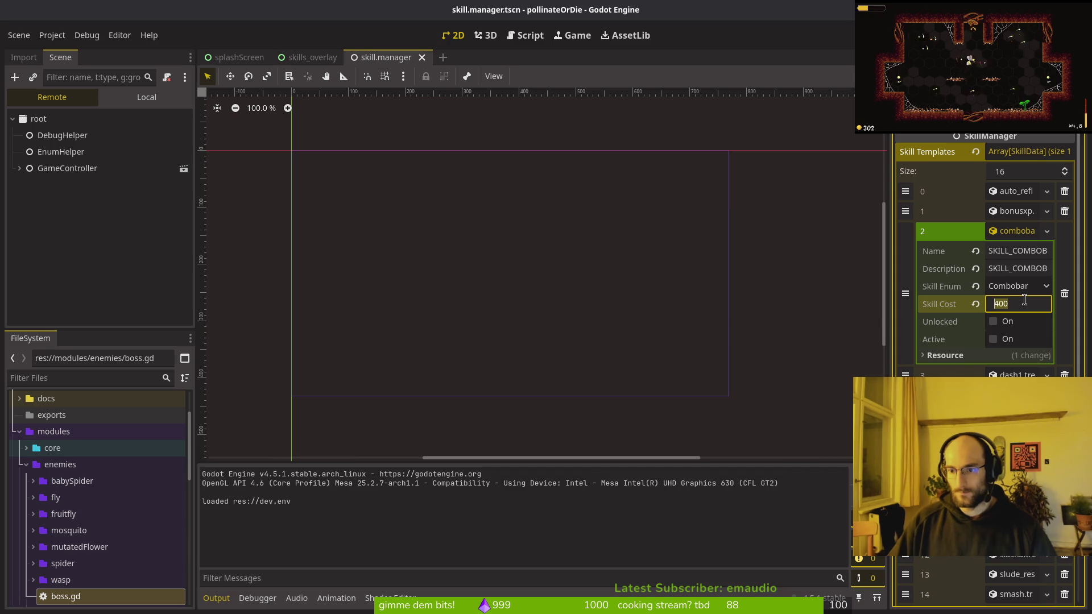
{"action": "type", "text": "200"}
{"action": "key", "text": "Return"}
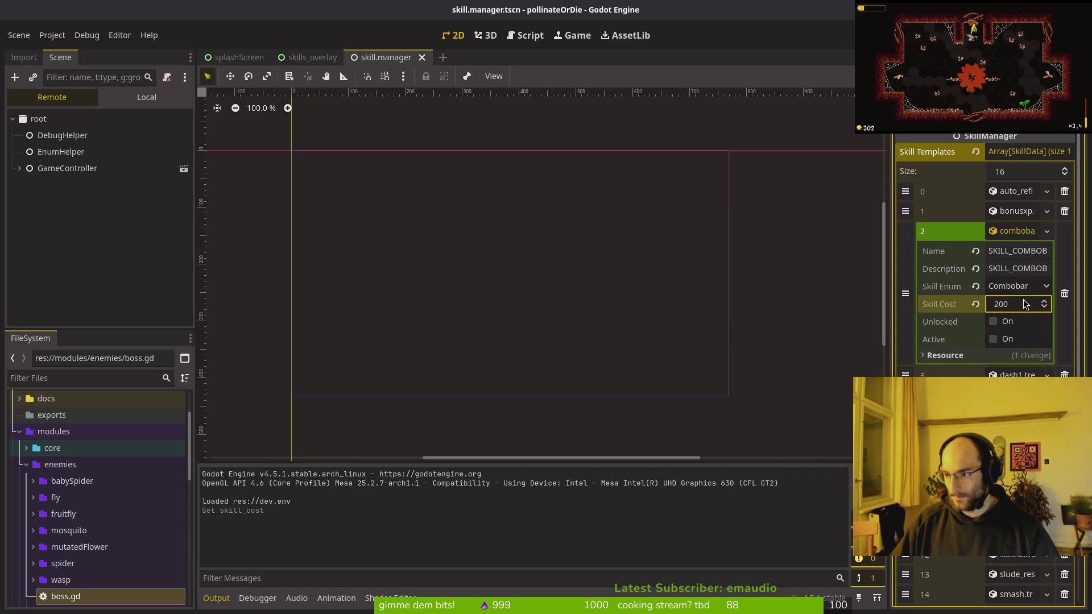
{"action": "left_click", "coordinate": [1014, 233]}
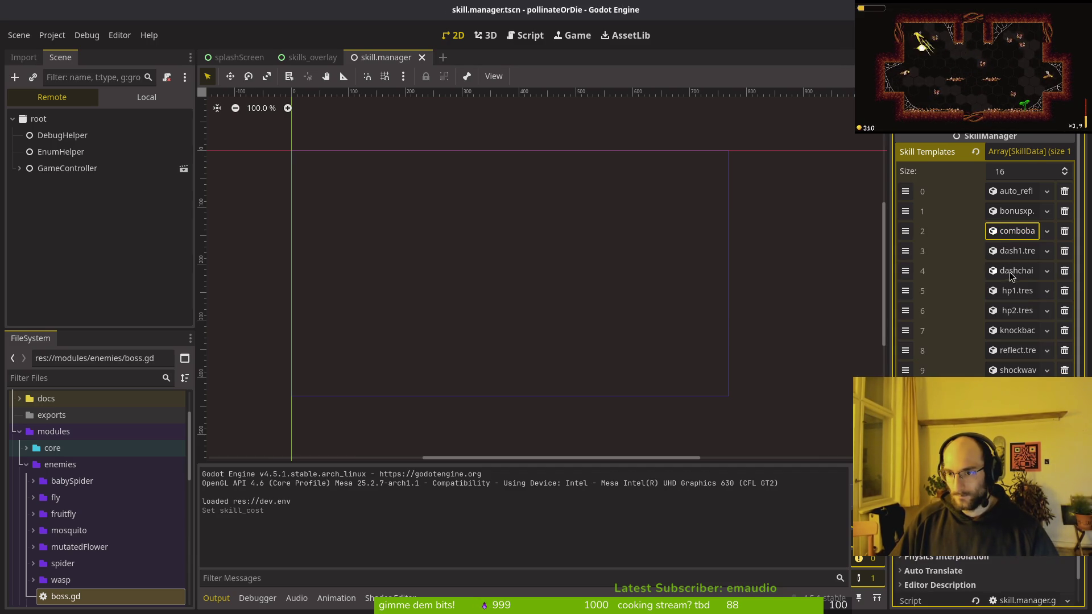
Step: Set the auto-reflect skill template's Skill Cost to 200
{"action": "left_click", "coordinate": [1019, 314]}
{"action": "left_click", "coordinate": [1018, 314]}
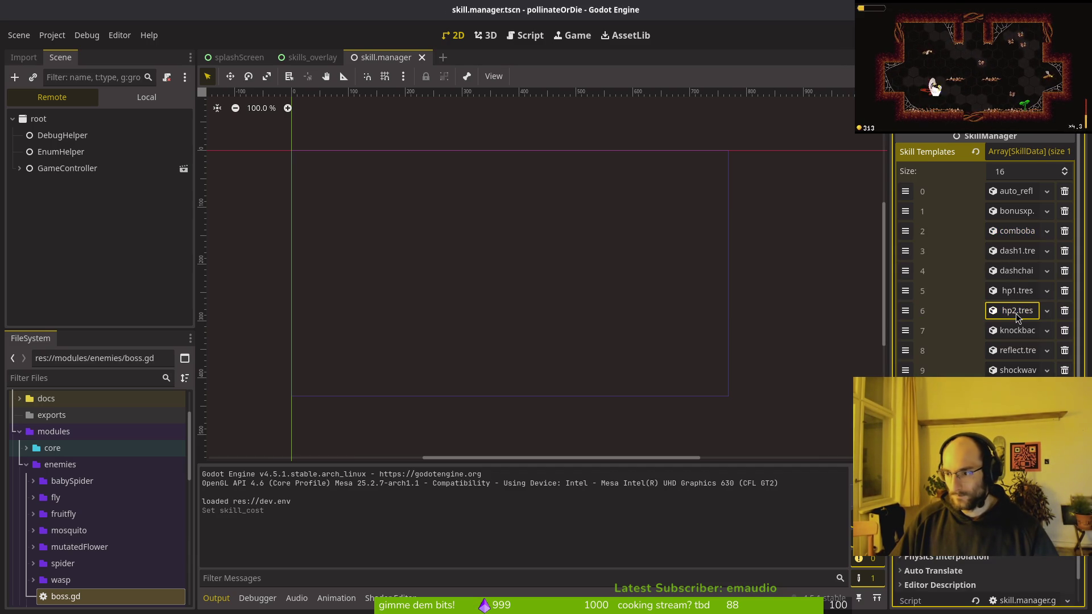
{"action": "left_click", "coordinate": [1018, 191]}
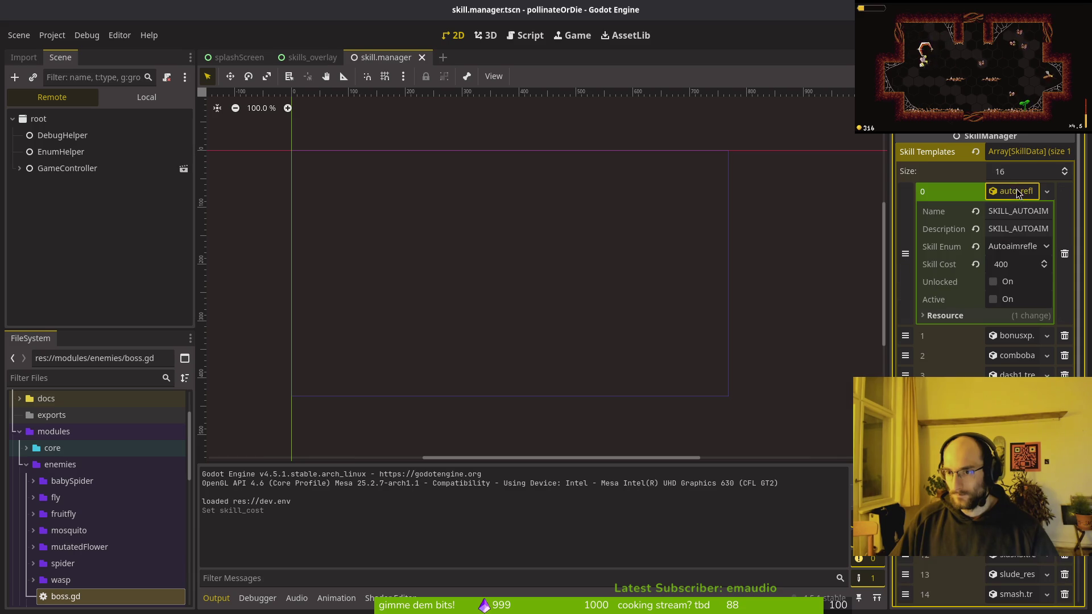
{"action": "left_click", "coordinate": [1019, 267]}
{"action": "type", "text": "200"}
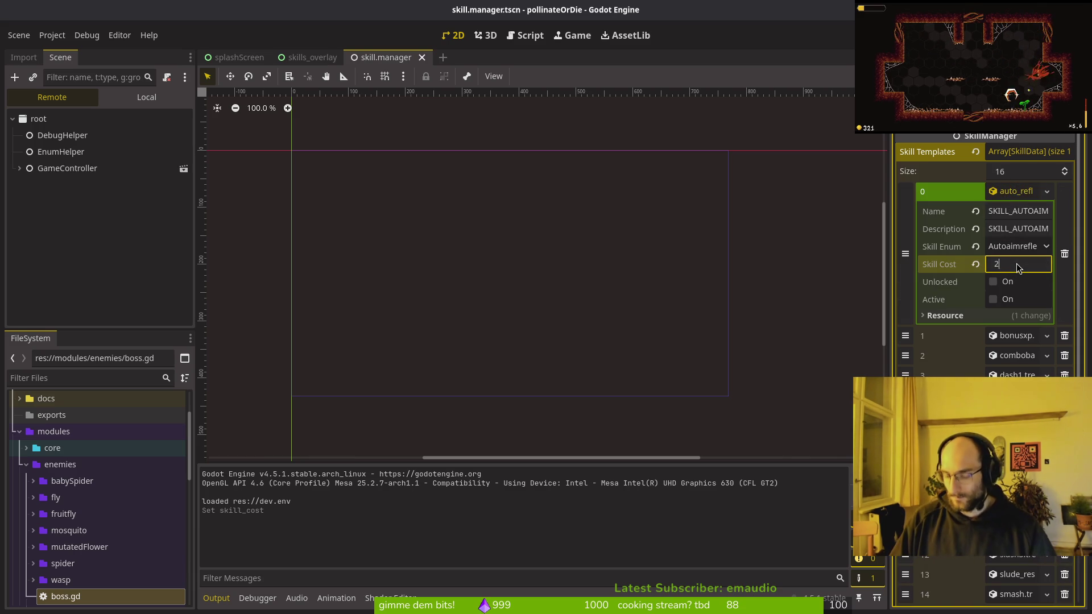
{"action": "key", "text": "Return"}
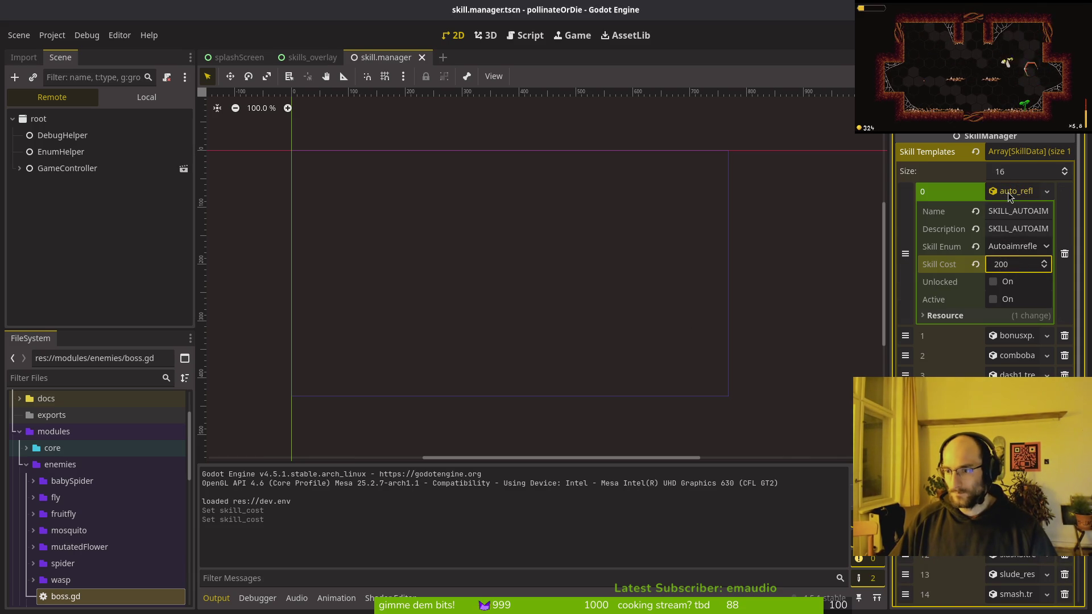
{"action": "left_click", "coordinate": [1012, 193]}
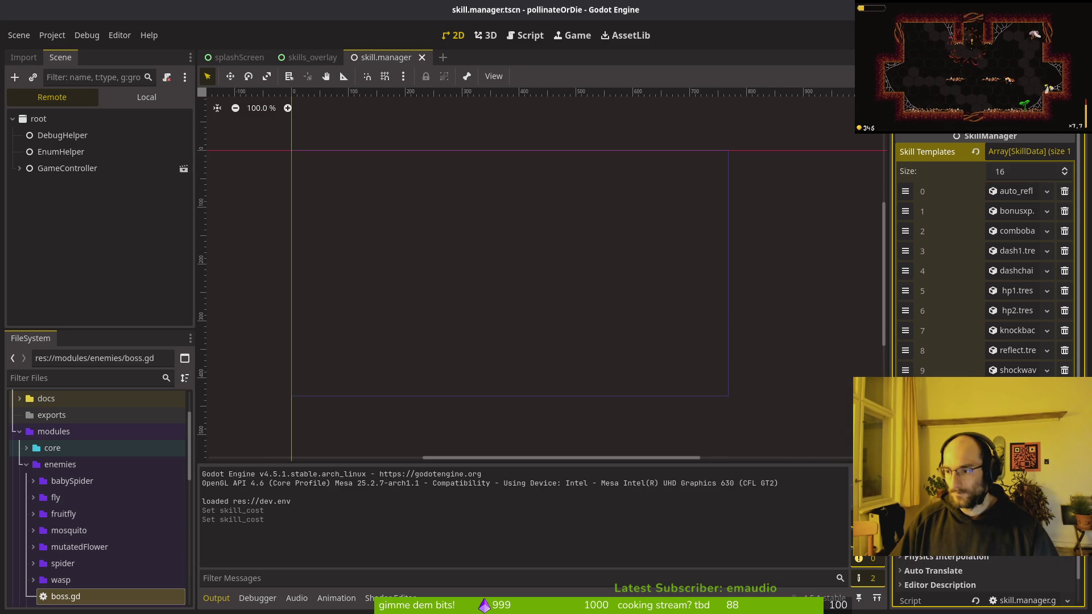
Step: Check the costs of the shockwave, bonusxp, knockback and dash1 skill templates
{"action": "left_click", "coordinate": [1013, 371]}
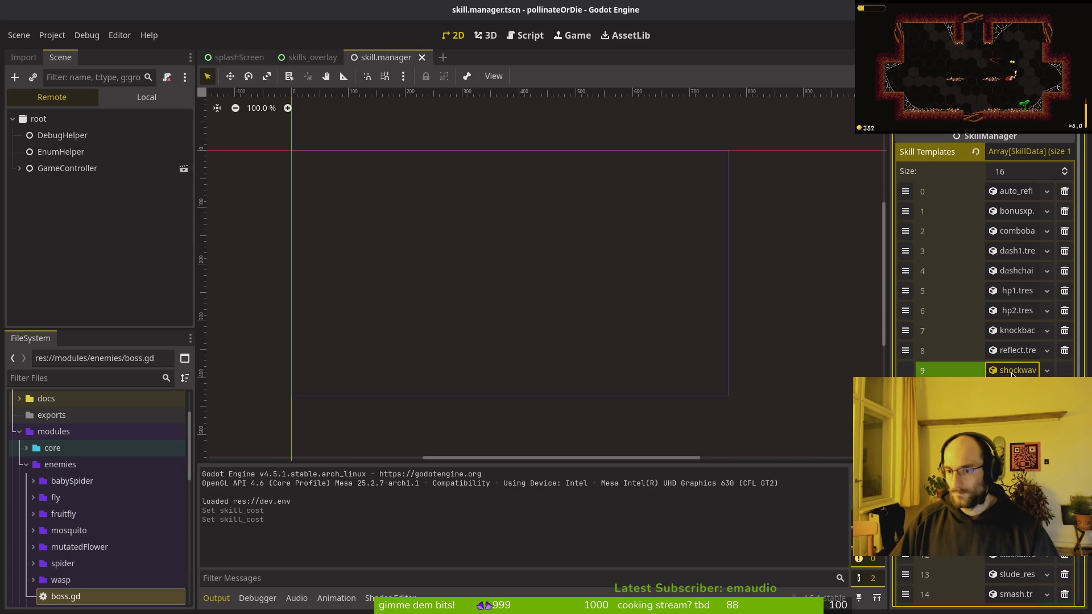
{"action": "left_click", "coordinate": [1011, 373]}
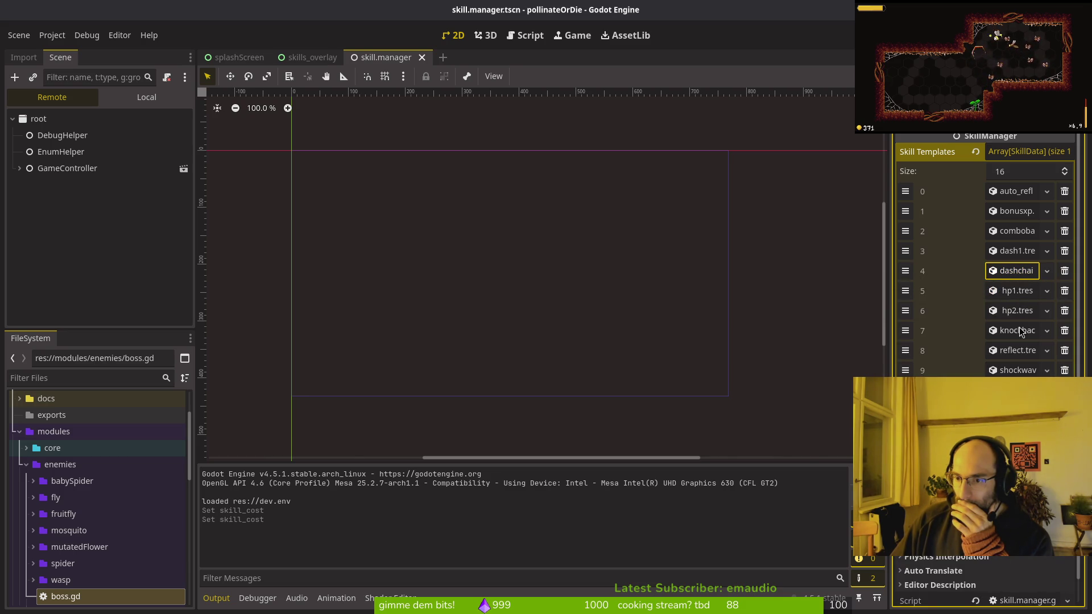
{"action": "left_click", "coordinate": [1004, 222]}
{"action": "left_click", "coordinate": [1006, 223]}
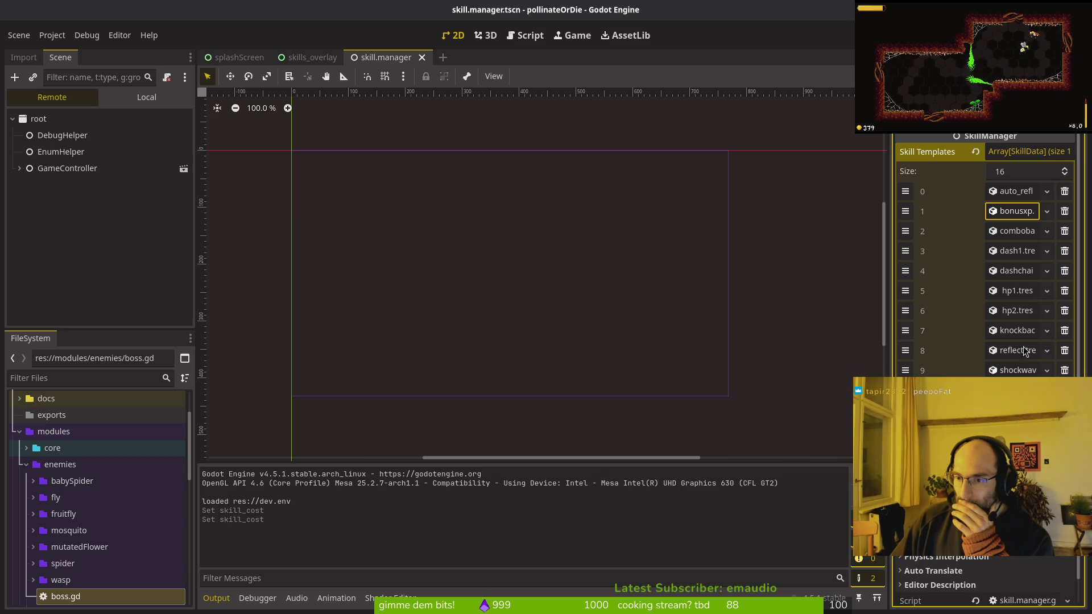
{"action": "left_click", "coordinate": [1014, 333]}
{"action": "left_click", "coordinate": [1012, 331]}
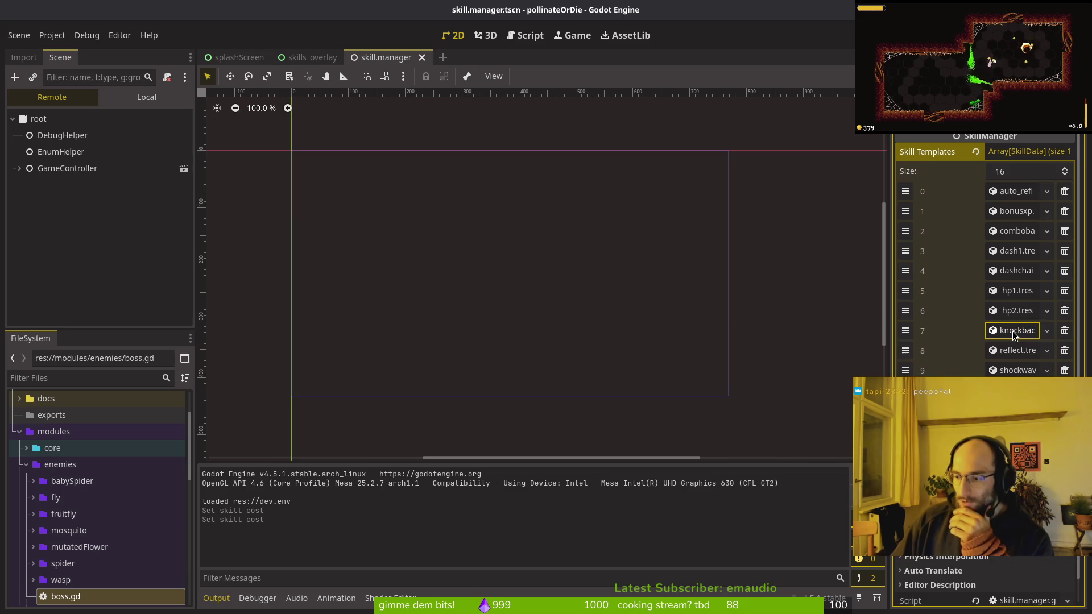
{"action": "left_click", "coordinate": [1012, 331]}
{"action": "left_click", "coordinate": [1012, 331]}
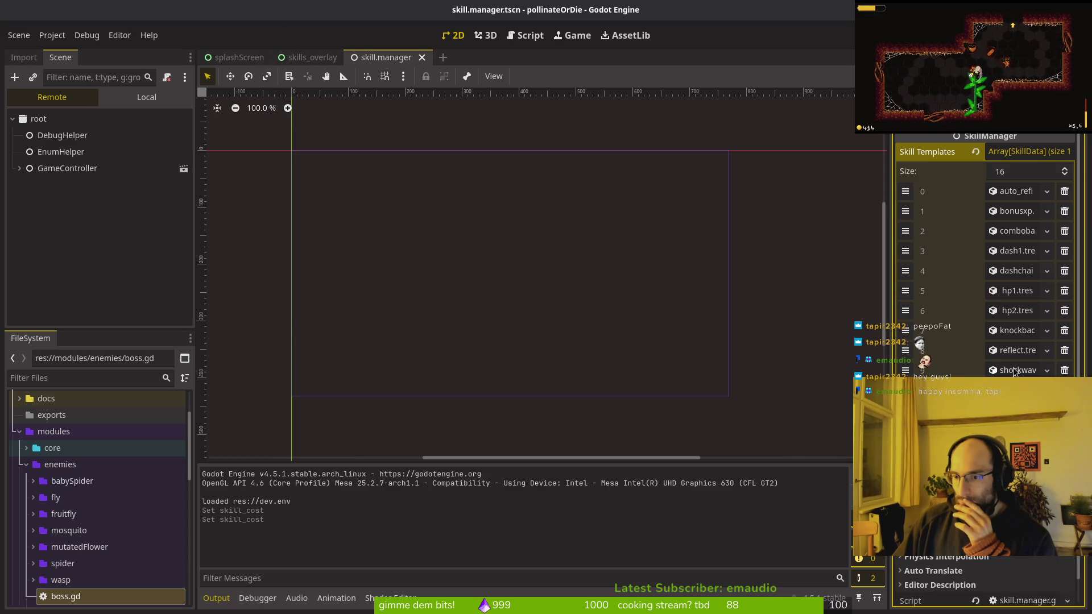
{"action": "left_click", "coordinate": [1018, 251]}
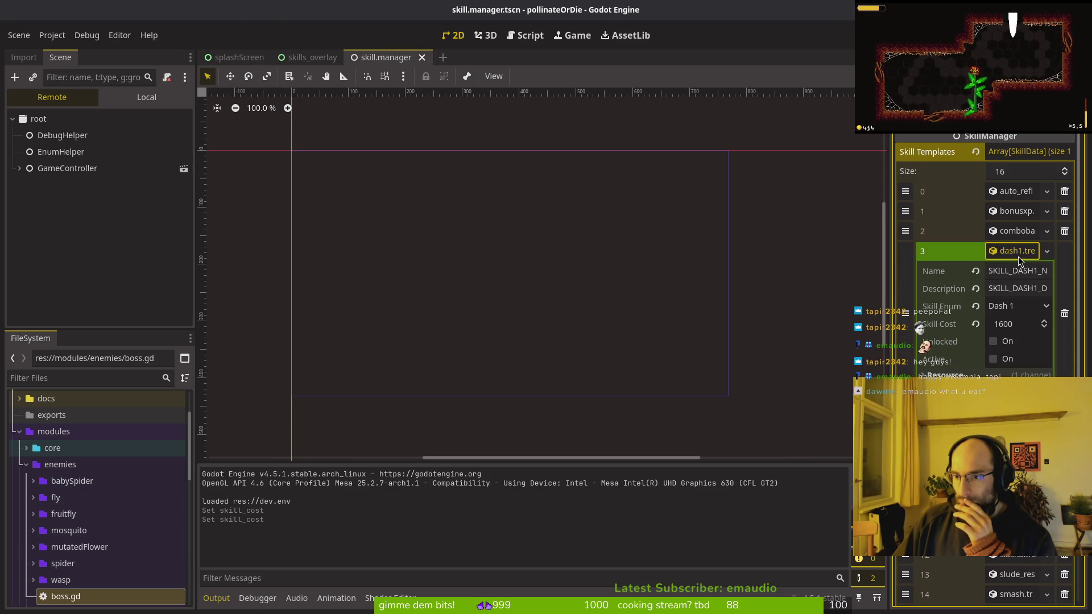
{"action": "left_click", "coordinate": [1018, 252]}
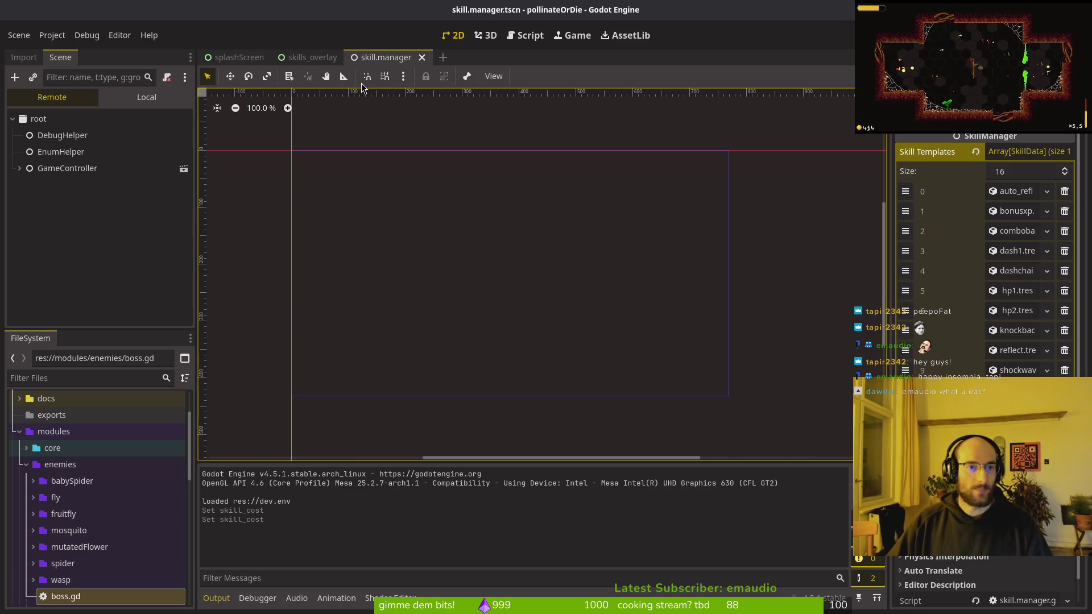
Step: Close the skill manager and skills overlay scenes and select the splash screen's SURVIVE! label
{"action": "middle_click", "coordinate": [372, 57]}
{"action": "middle_click", "coordinate": [310, 57]}
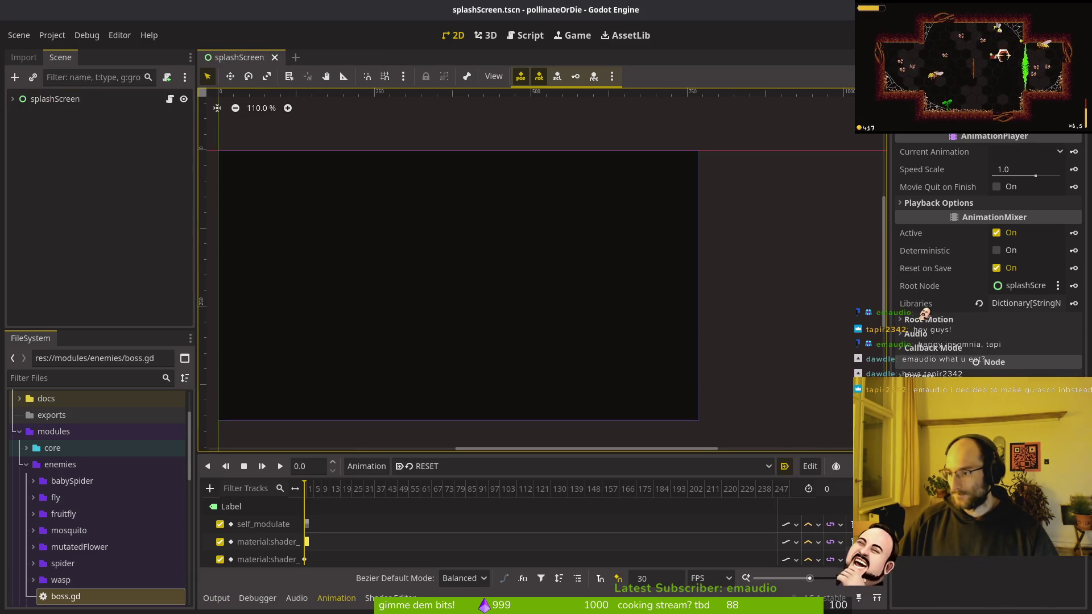
{"action": "left_click", "coordinate": [505, 295]}
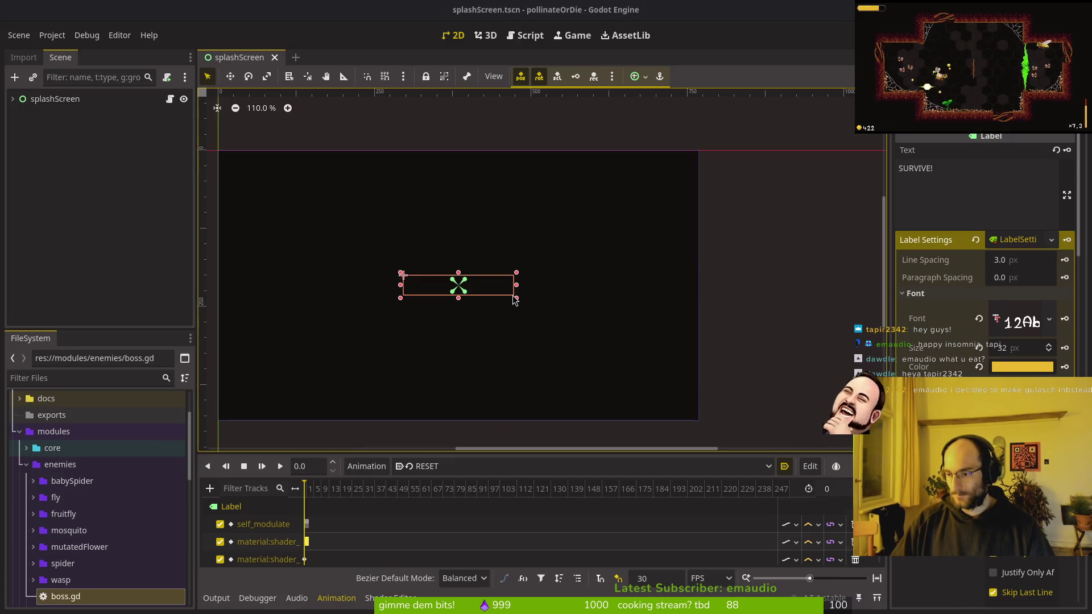
Step: Change into the project folder dev/pol… in the terminal
{"action": "type", "text": "cd dev/pol"}
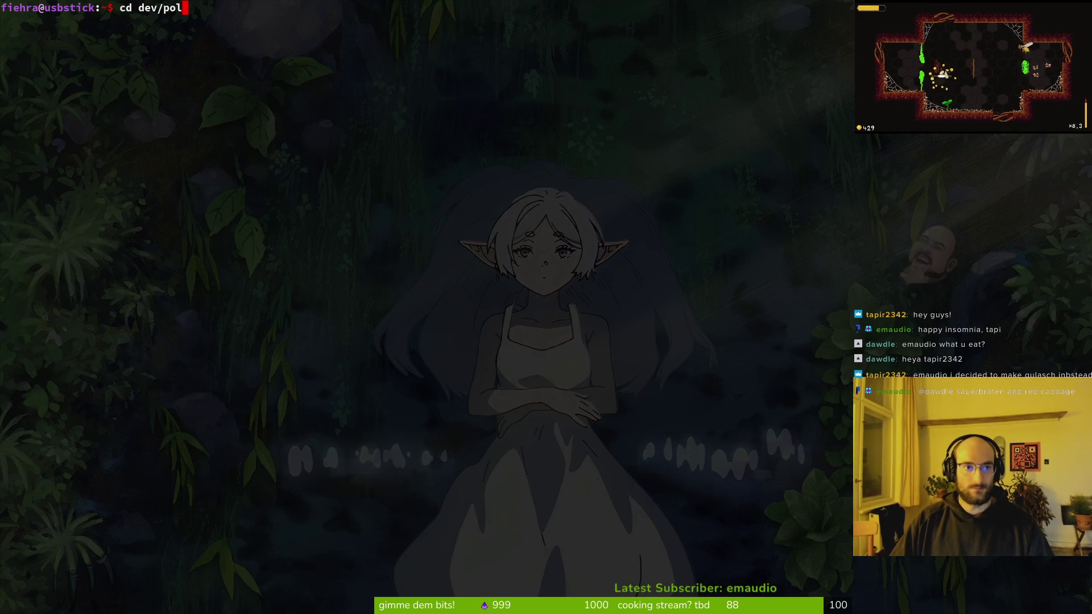
{"action": "key", "text": "Return"}
{"action": "type", "text": "cd dev/po"}
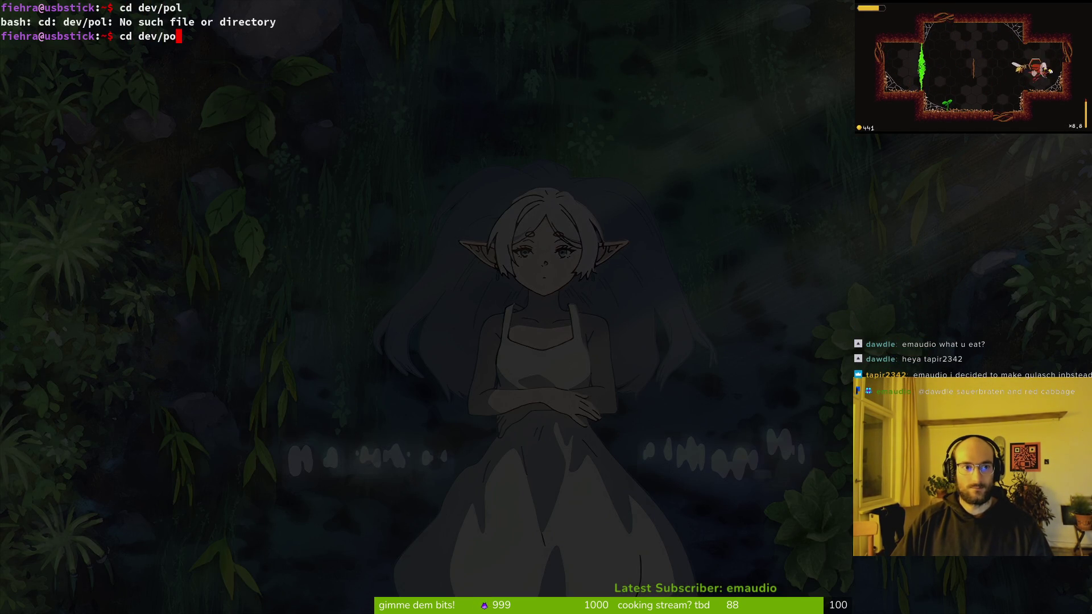
{"action": "key", "text": "Tab"}
{"action": "key", "text": "Return"}
Step: Stage auto_reflect.tres and combobar.tres in tig and begin typing git commit -m "fixed
{"action": "type", "text": "tig"}
{"action": "key", "text": "Return"}
{"action": "key", "text": "Down"}
{"action": "key", "text": "Down"}
{"action": "key", "text": "Down"}
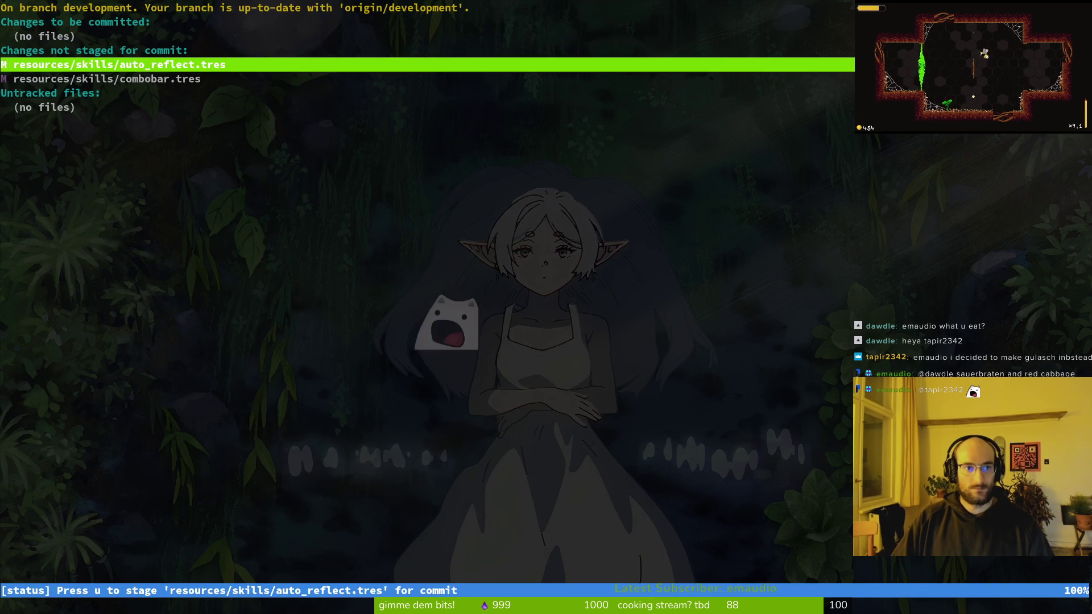
{"action": "key", "text": "u"}
{"action": "key", "text": "u"}
{"action": "type", "text": "qgit "}
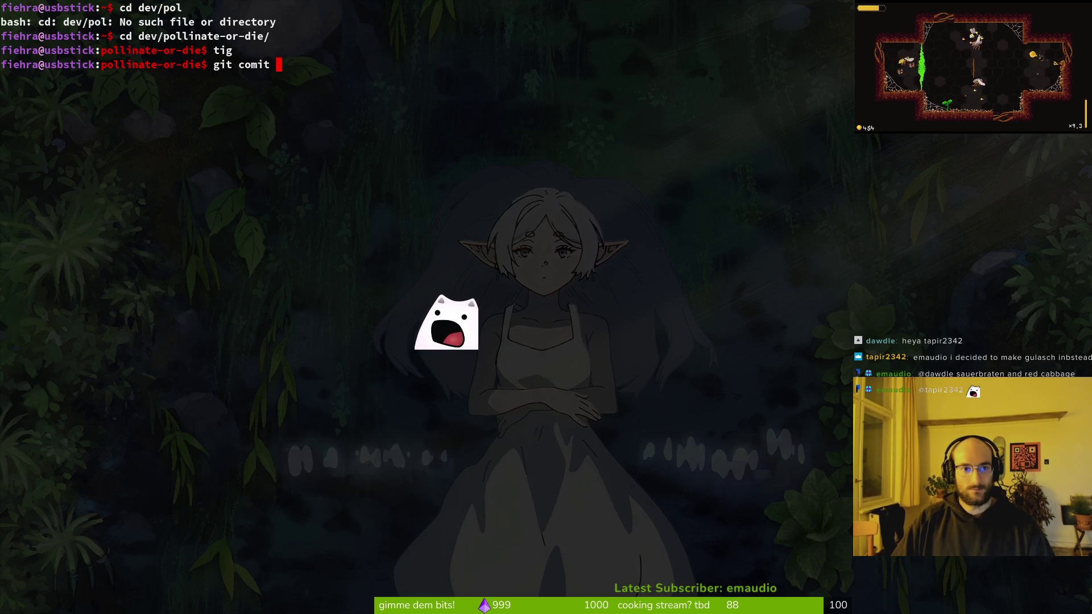
{"action": "type", "text": "mit -m \"fixed"}
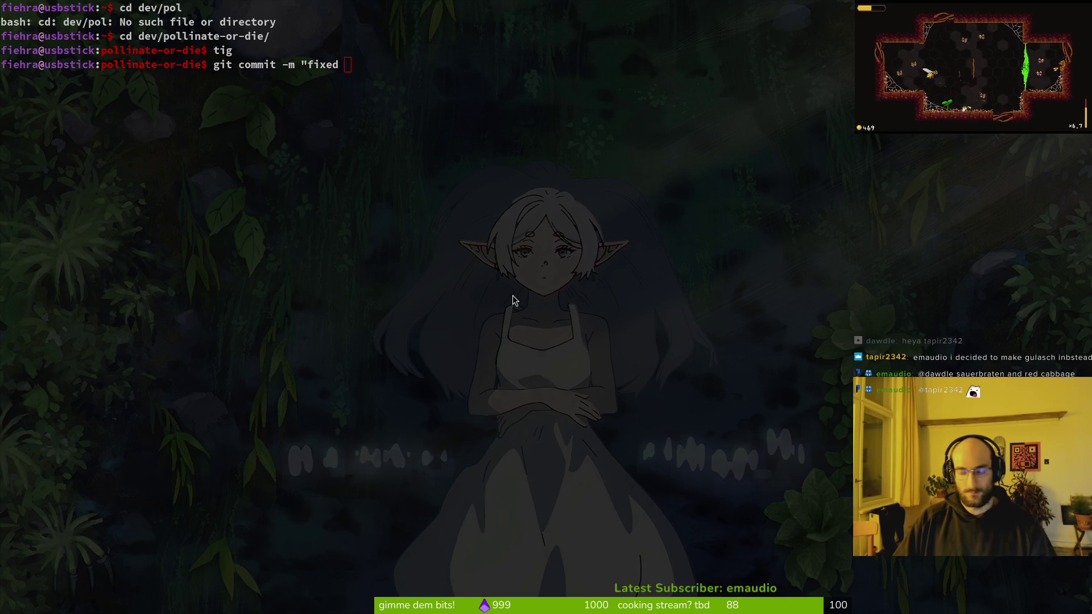
{"action": "key", "text": "alt+Tab"}
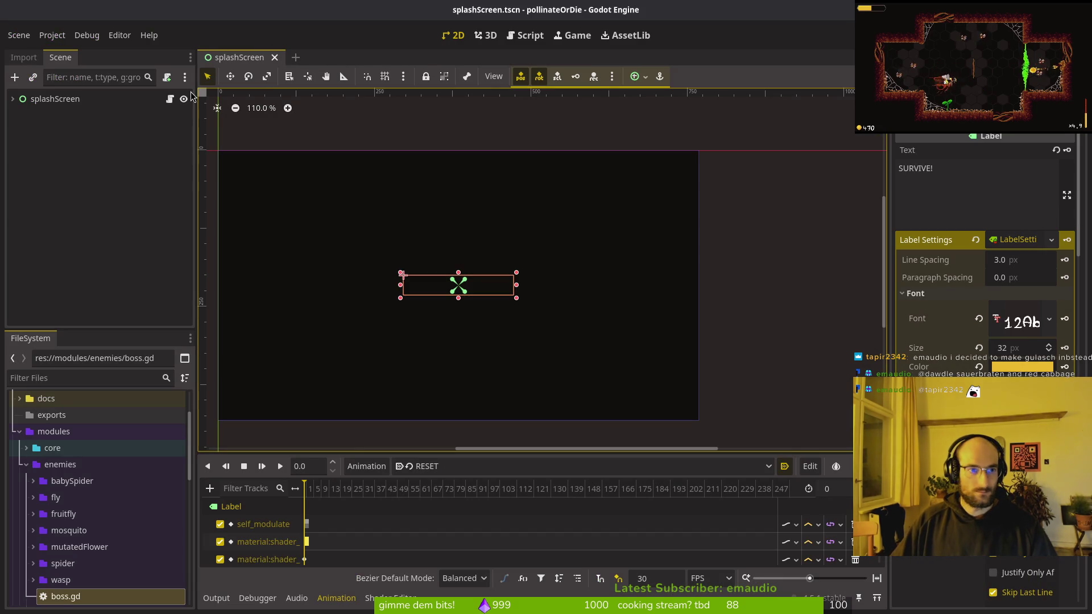
Step: Quick-open skills_overlay.tscn and collapse the skills node in the scene tree
{"action": "key", "text": "ctrl+shift+o"}
{"action": "type", "text": "skills"}
{"action": "key", "text": "Return"}
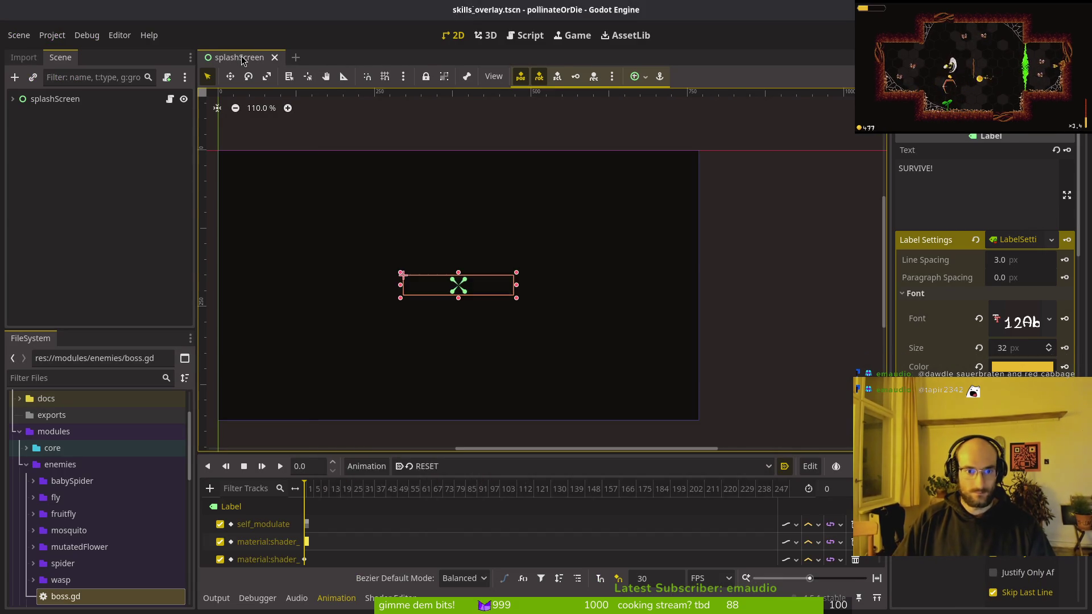
{"action": "key", "text": "Left"}
{"action": "key", "text": "Left"}
{"action": "key", "text": "Up"}
{"action": "key", "text": "Up"}
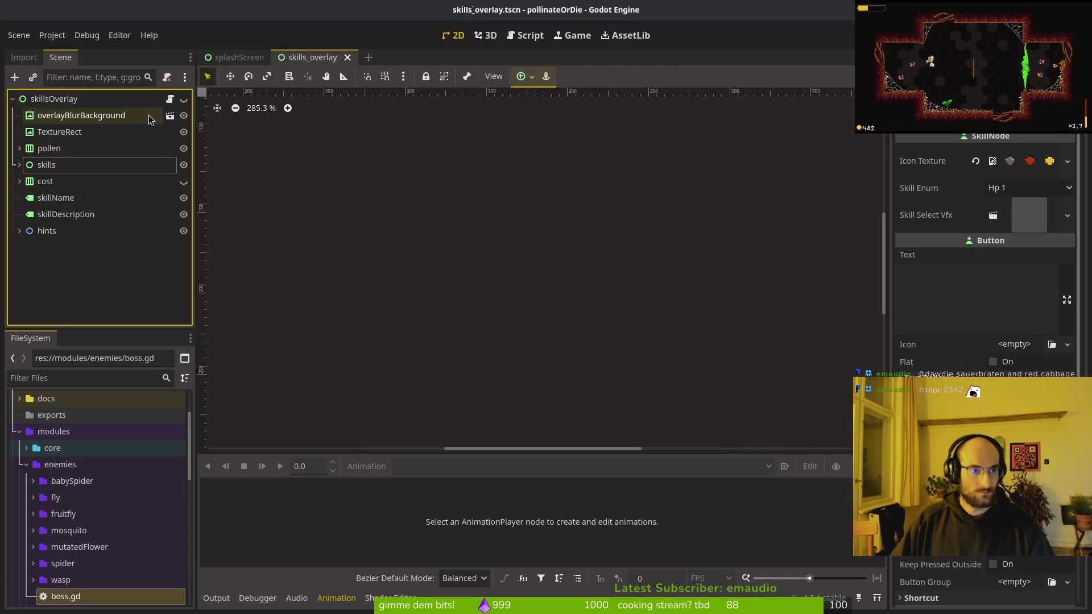
{"action": "key", "text": "Escape"}
Step: Hide the TextureRect with the red cost hexes, keeping overlayBlurBackground visible, and save the scene
{"action": "left_click", "coordinate": [153, 116]}
{"action": "left_click", "coordinate": [183, 116]}
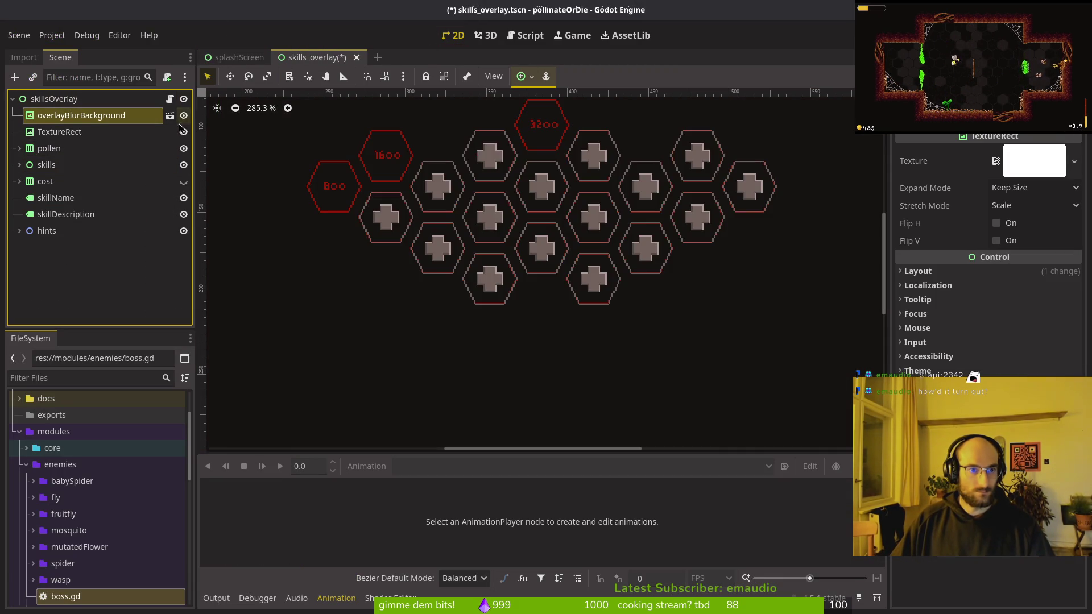
{"action": "left_click", "coordinate": [184, 116]}
{"action": "left_click", "coordinate": [184, 116]}
{"action": "left_click", "coordinate": [184, 132]}
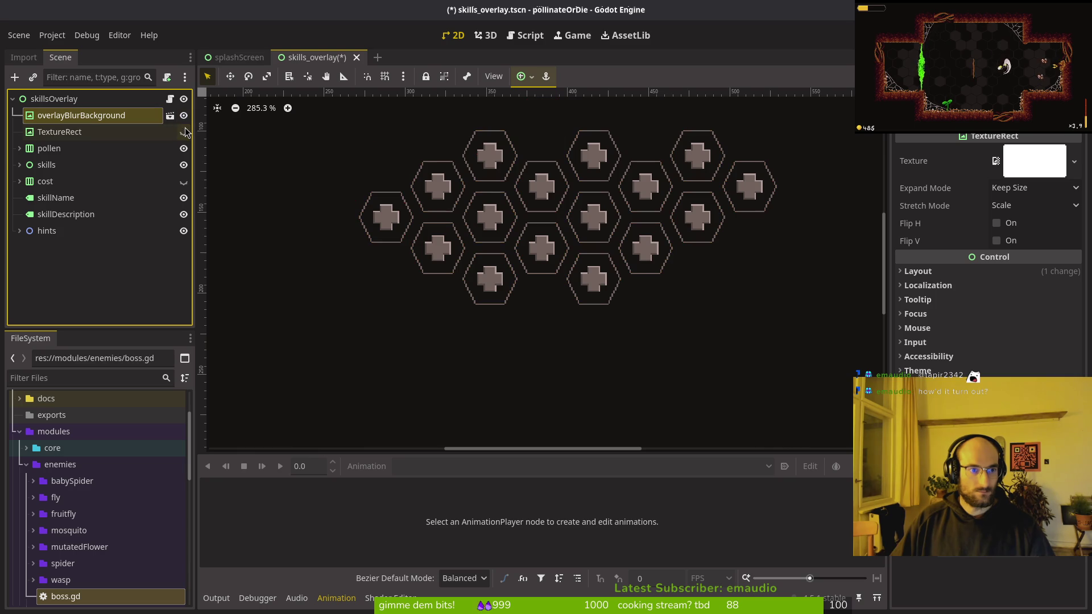
{"action": "key", "text": "ctrl+s"}
{"action": "scroll", "coordinate": [497, 208], "scroll_direction": "down", "scroll_amount": 3}
{"action": "key", "text": "ctrl+s"}
{"action": "key", "text": "alt+Tab"}
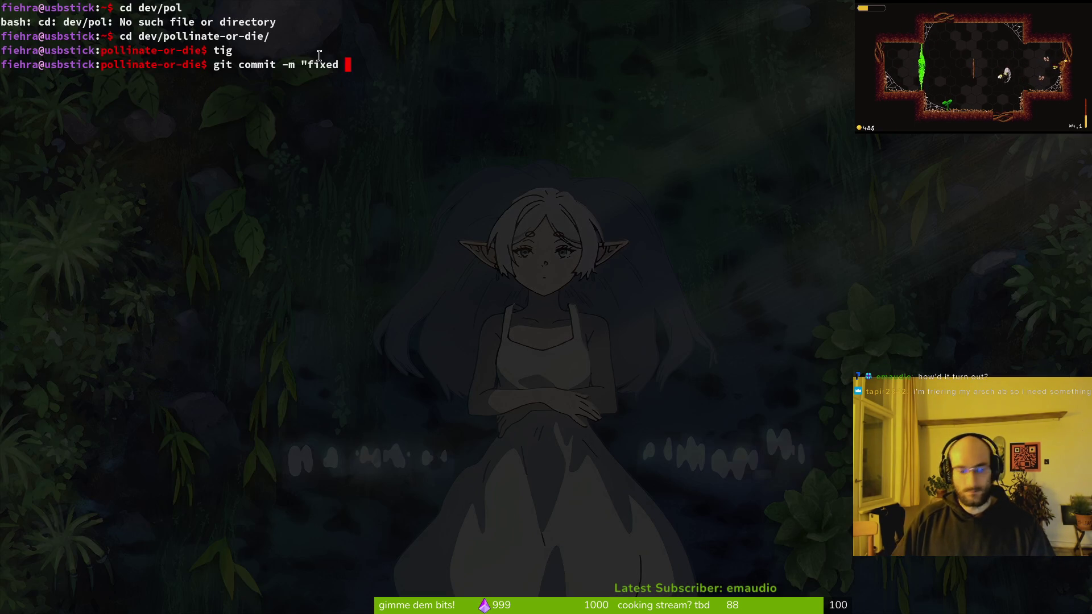
Step: Review the git status with tig in a second terminal, then close it
{"action": "key", "text": "super+Return"}
{"action": "type", "text": "g"}
{"action": "key", "text": "Return"}
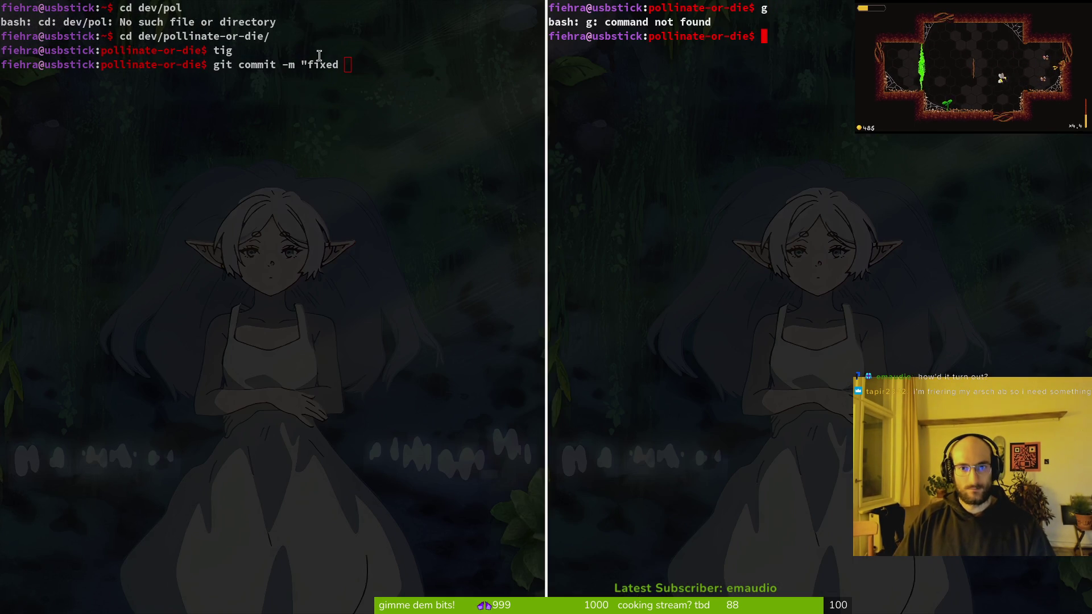
{"action": "type", "text": "tig"}
{"action": "key", "text": "Return"}
{"action": "key", "text": "s"}
{"action": "key", "text": "Down"}
{"action": "key", "text": "Down"}
{"action": "key", "text": "Down"}
{"action": "key", "text": "q"}
{"action": "key", "text": "q"}
{"action": "key", "text": "ctrl+d"}
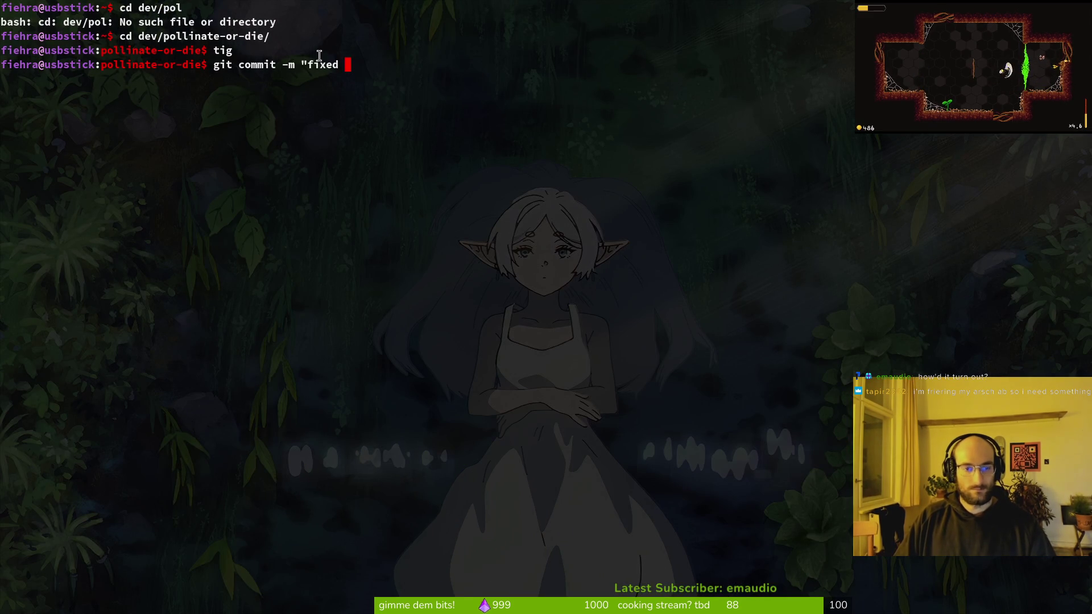
Step: Commit with the message "fixed skill prices and removed ref rtexture in skill overlay"
{"action": "type", "text": "skill balan"}
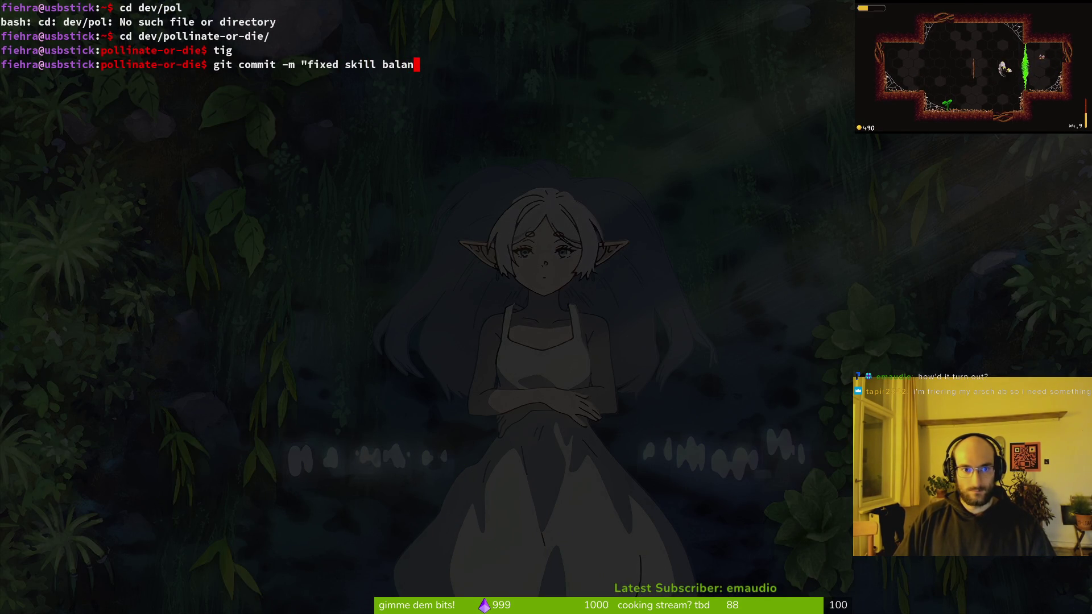
{"action": "key", "text": "BackSpace"}
{"action": "key", "text": "BackSpace"}
{"action": "key", "text": "BackSpace"}
{"action": "key", "text": "BackSpace"}
{"action": "key", "text": "BackSpace"}
{"action": "type", "text": "ro"}
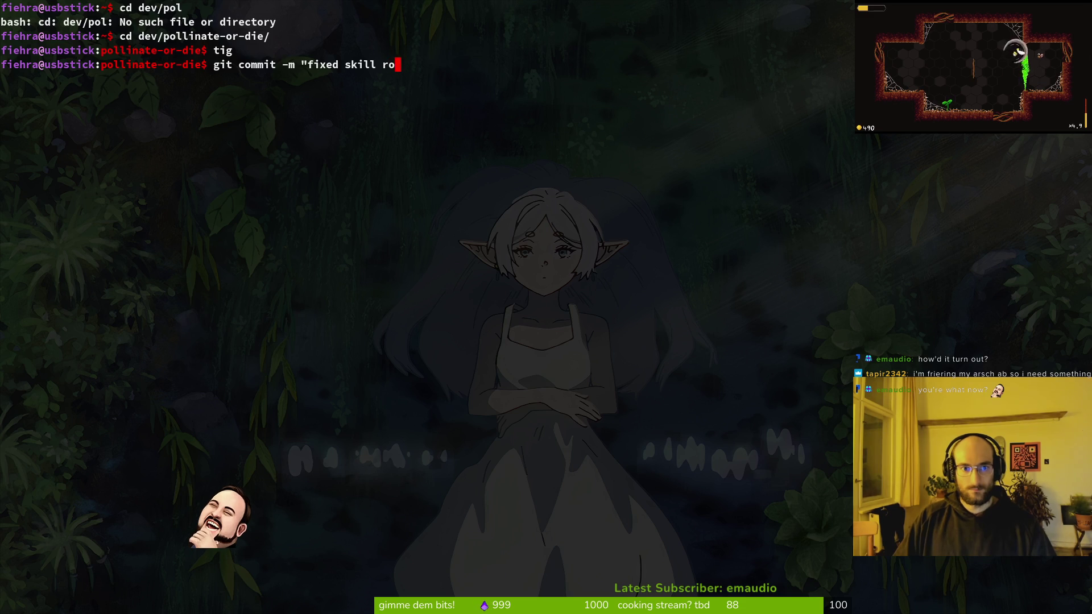
{"action": "key", "text": "BackSpace"}
{"action": "key", "text": "BackSpace"}
{"action": "type", "text": "prices and removed ref"}
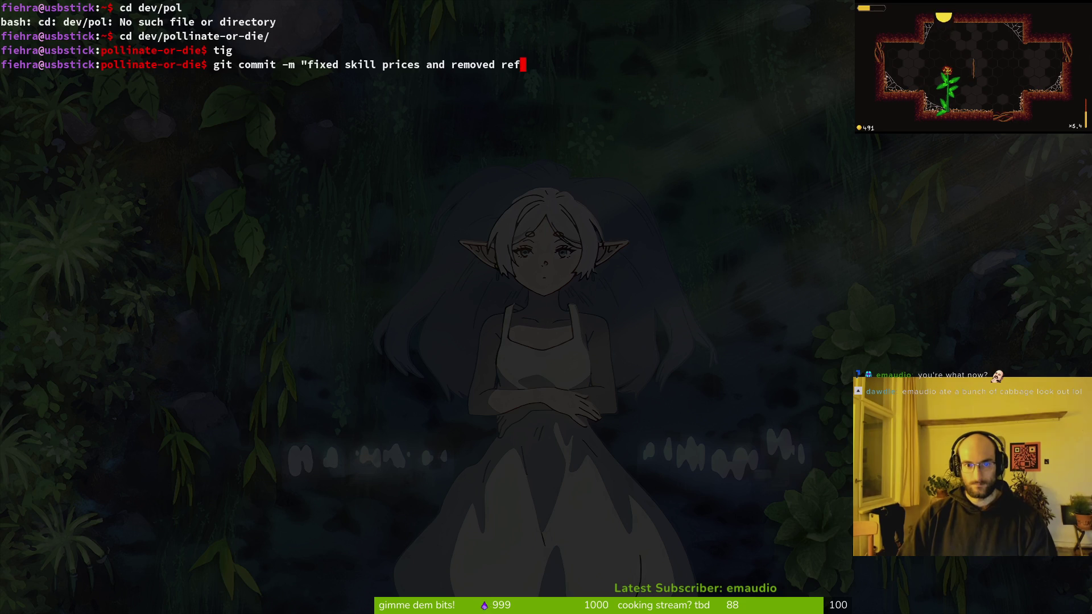
{"action": "type", "text": " xture in skill overlay"}
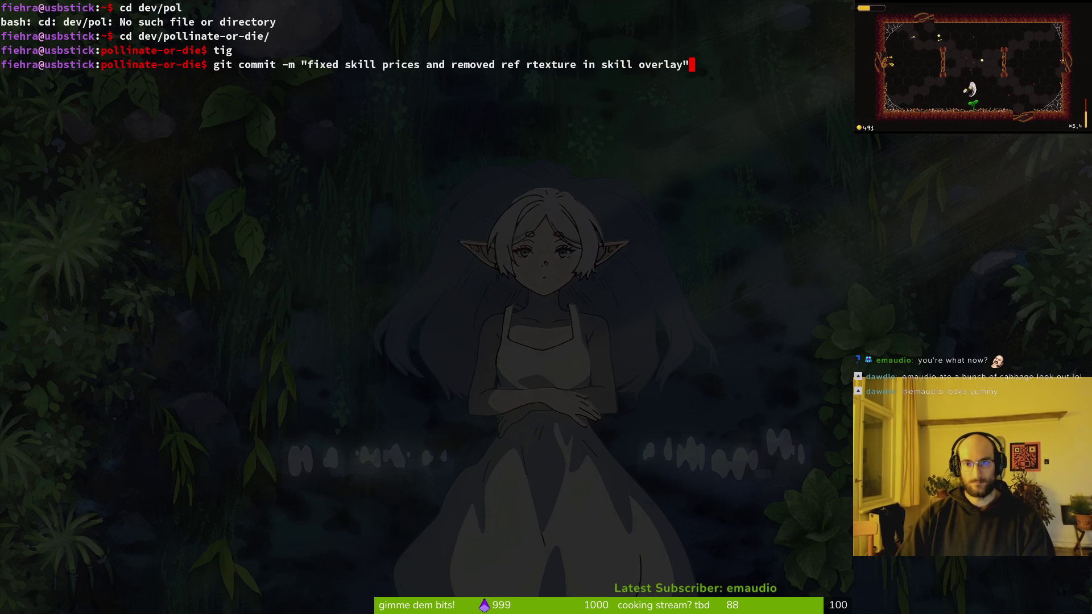
{"action": "key", "text": "Return"}
Step: Push the commit to GitLab and clear the terminal
{"action": "type", "text": "git push"}
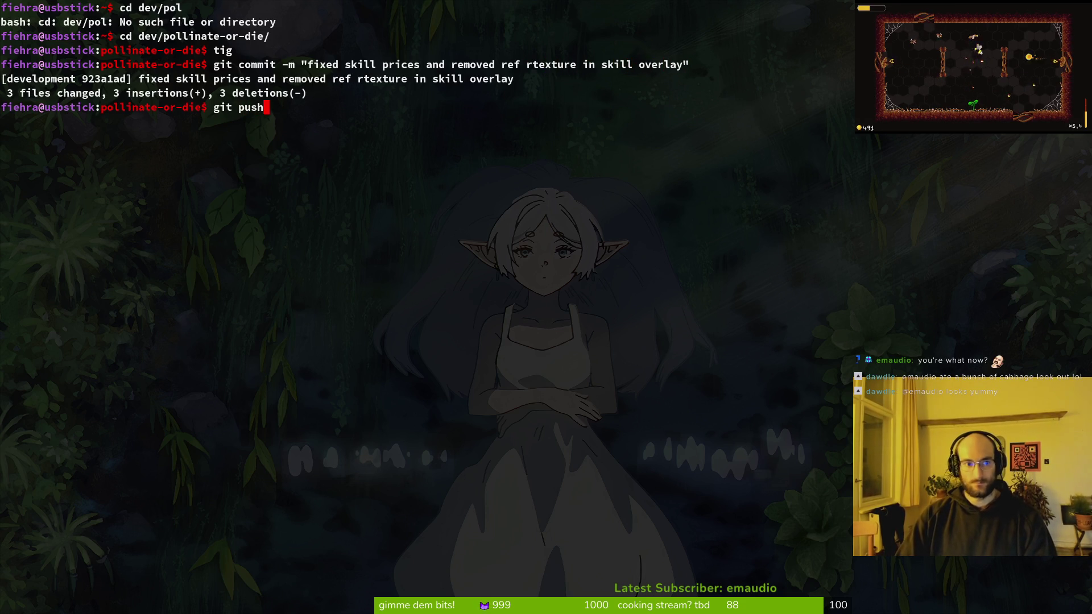
{"action": "key", "text": "Return"}
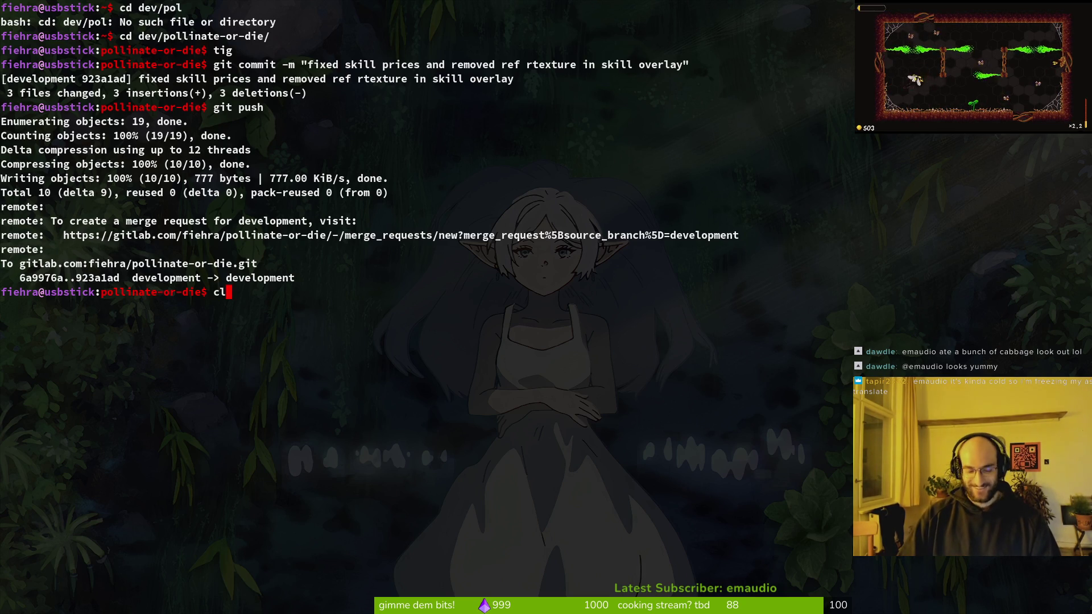
{"action": "type", "text": "ear"}
{"action": "key", "text": "Return"}
{"action": "key", "text": "alt+Tab"}
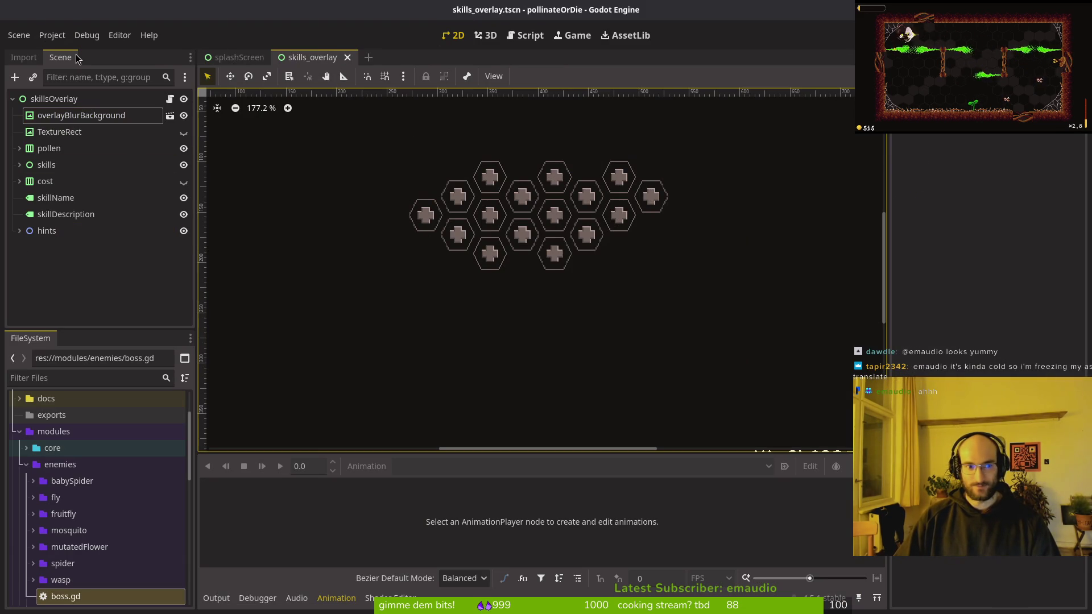
Step: Open Files and navigate to Downloads/pollinateBuilds
{"action": "left_click", "coordinate": [59, 40]}
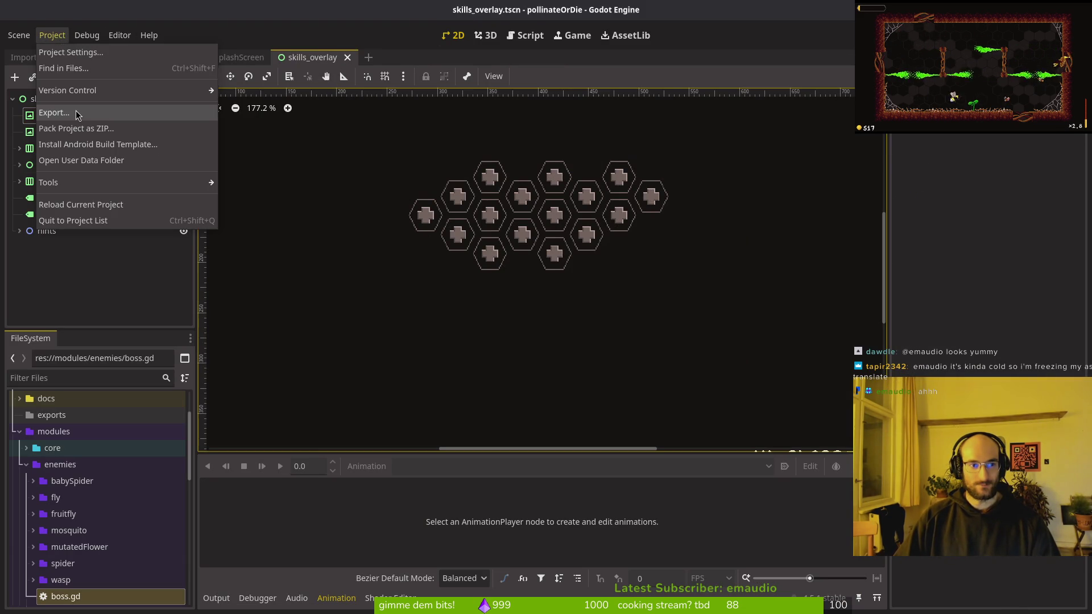
{"action": "left_click", "coordinate": [268, 161]}
{"action": "key", "text": "super"}
{"action": "type", "text": "files"}
{"action": "key", "text": "Return"}
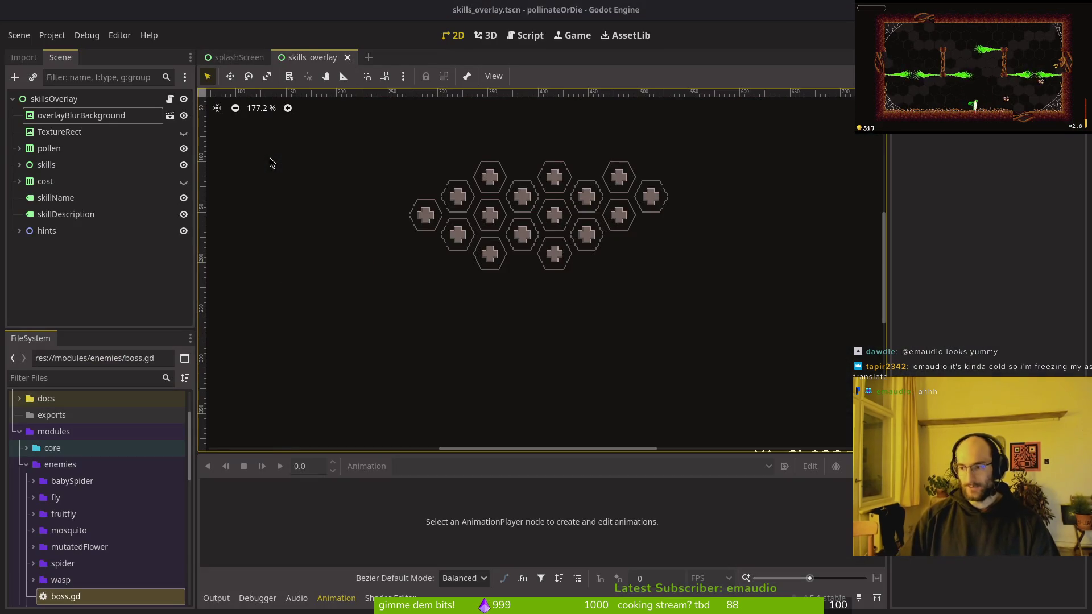
{"action": "left_click", "coordinate": [278, 267]}
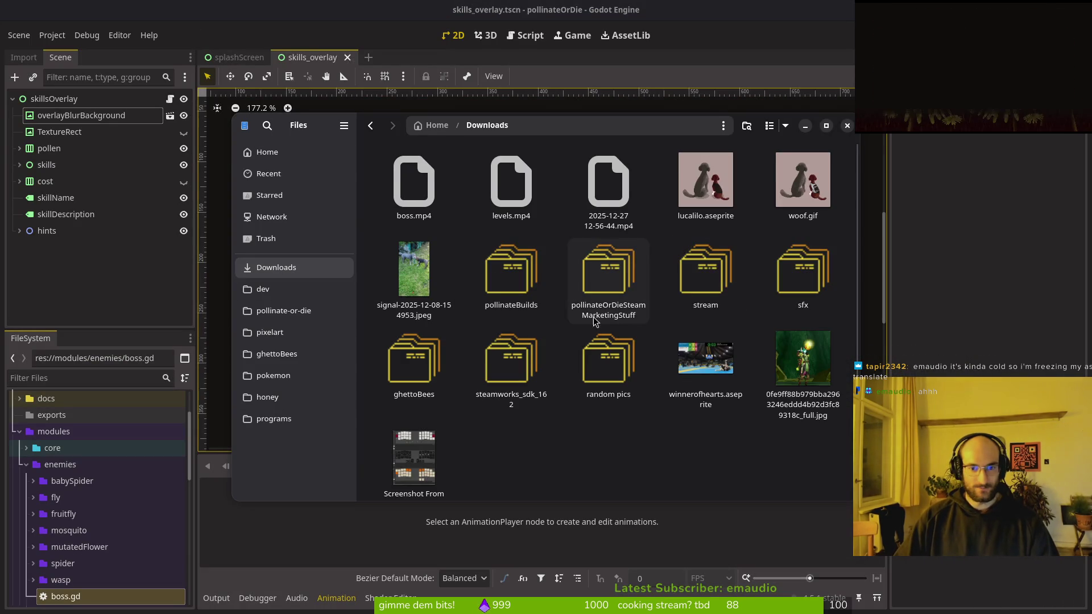
{"action": "double_click", "coordinate": [534, 277]}
Step: Trash the old build files in the linux and mac folders
{"action": "key", "text": "Return"}
{"action": "key", "text": "ctrl+a"}
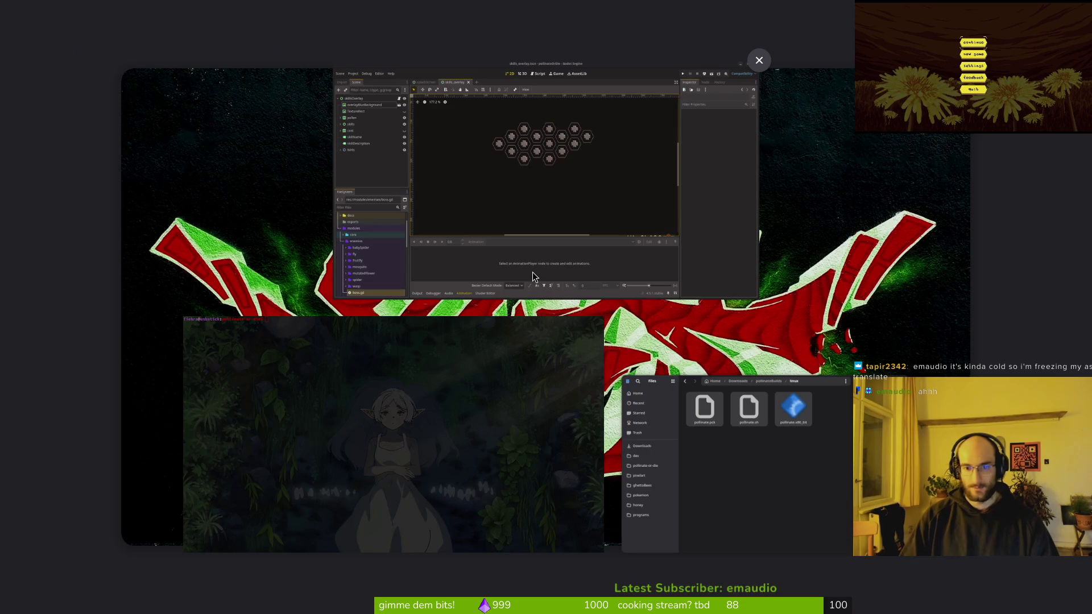
{"action": "key", "text": "Delete"}
{"action": "key", "text": "alt+Left"}
{"action": "key", "text": "Right"}
{"action": "key", "text": "Return"}
{"action": "key", "text": "Delete"}
Step: Trash the old windows build files, close Files, and return to the splashScreen scene
{"action": "key", "text": "alt+Left"}
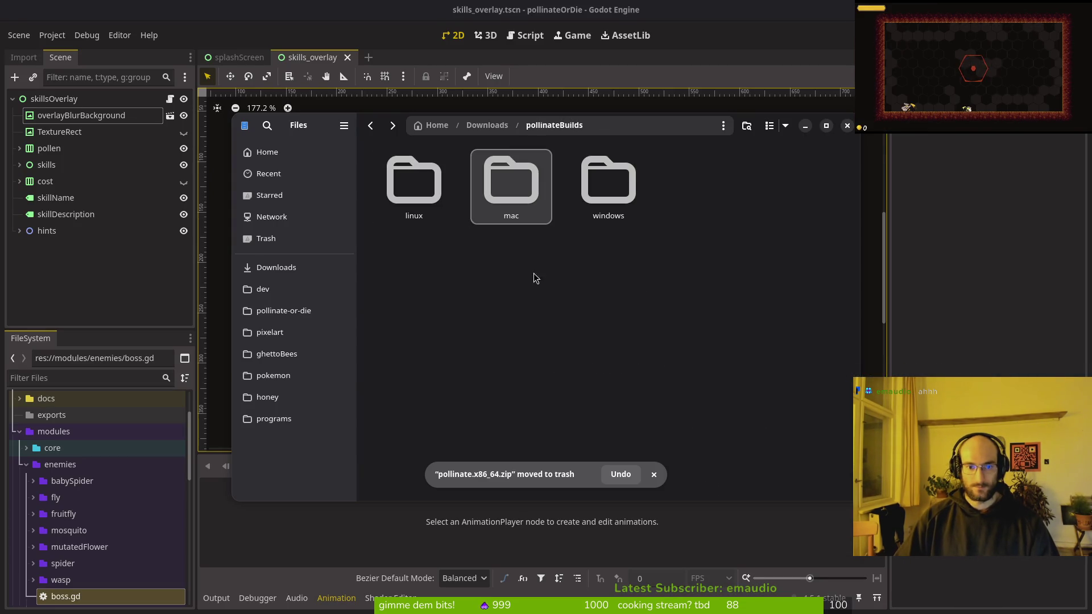
{"action": "key", "text": "Right"}
{"action": "key", "text": "Return"}
{"action": "key", "text": "ctrl+a"}
{"action": "key", "text": "Delete"}
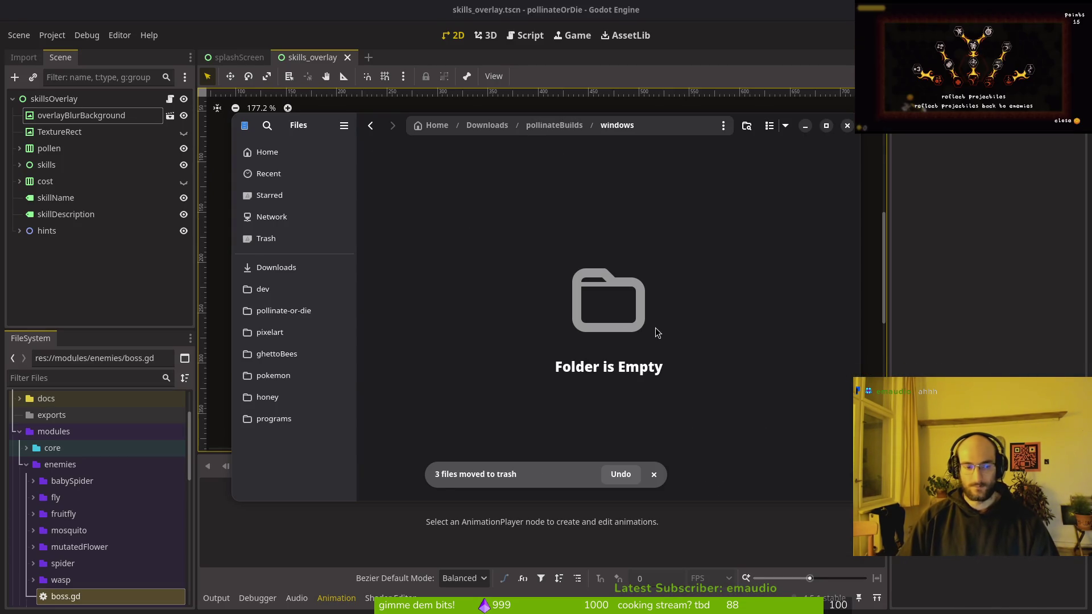
{"action": "left_click", "coordinate": [20, 261]}
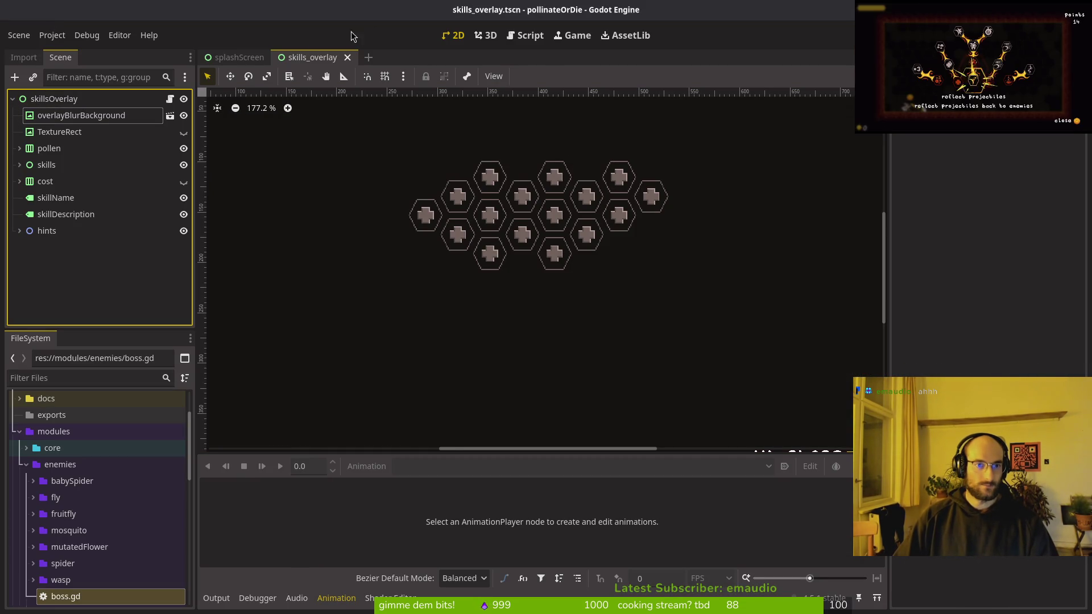
{"action": "left_click", "coordinate": [239, 57]}
Step: Test-run the splash scene, then run the skills_overlay scene after saving it
{"action": "key", "text": "F6"}
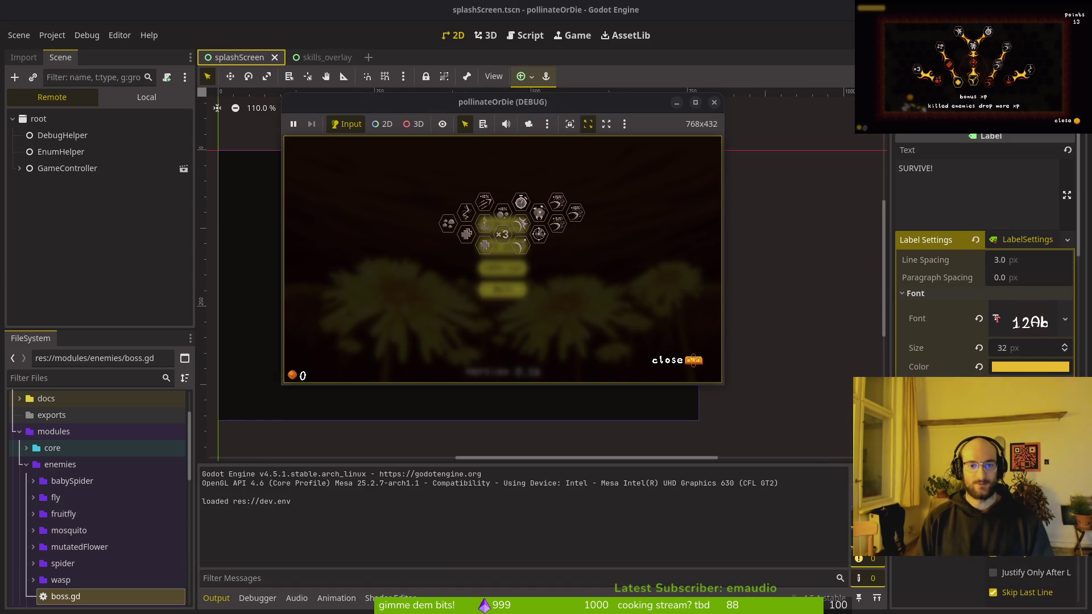
{"action": "key", "text": "F8"}
{"action": "left_click", "coordinate": [316, 57]}
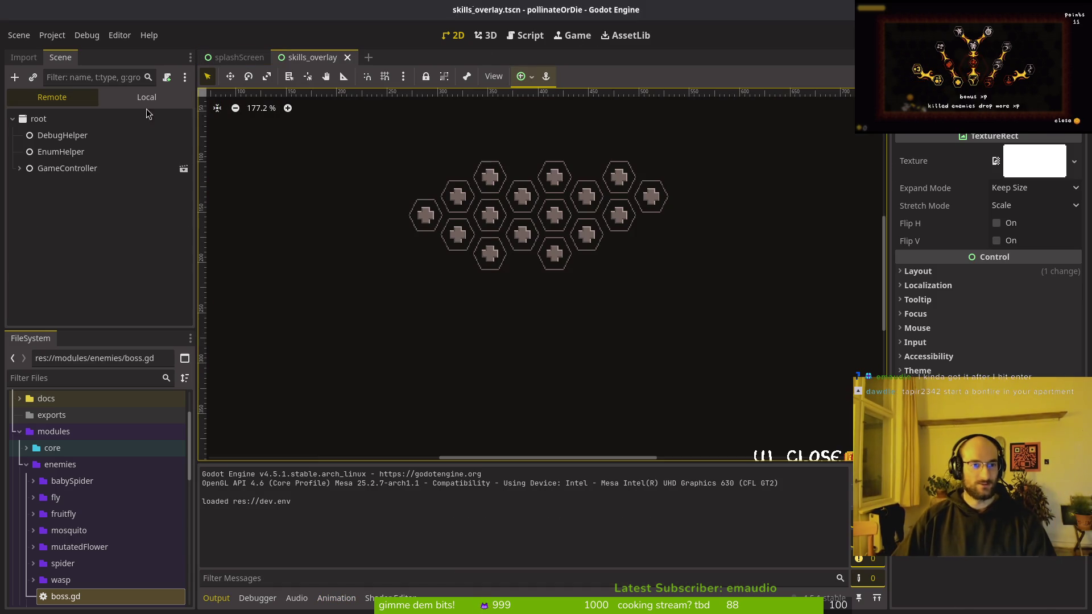
{"action": "left_click", "coordinate": [183, 119]}
{"action": "key", "text": "F6"}
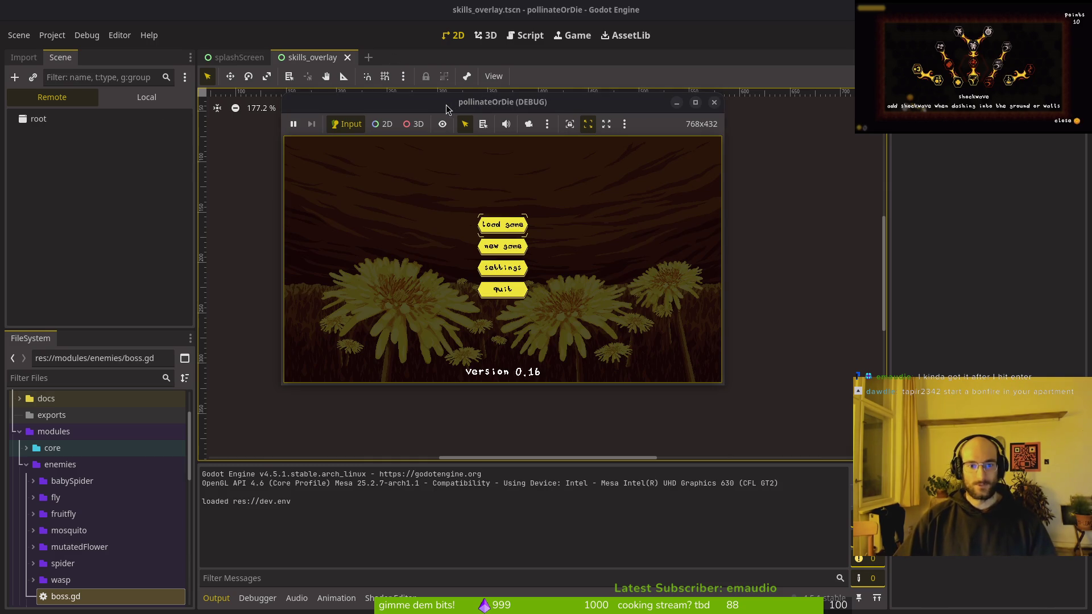
Step: Review changes in tig and type git commit -m "fixed visibility" in the terminal
{"action": "key", "text": "super+2"}
{"action": "type", "text": "tig"}
{"action": "key", "text": "Return"}
{"action": "key", "text": "s"}
{"action": "key", "text": "q"}
{"action": "key", "text": "q"}
{"action": "type", "text": "git commit"}
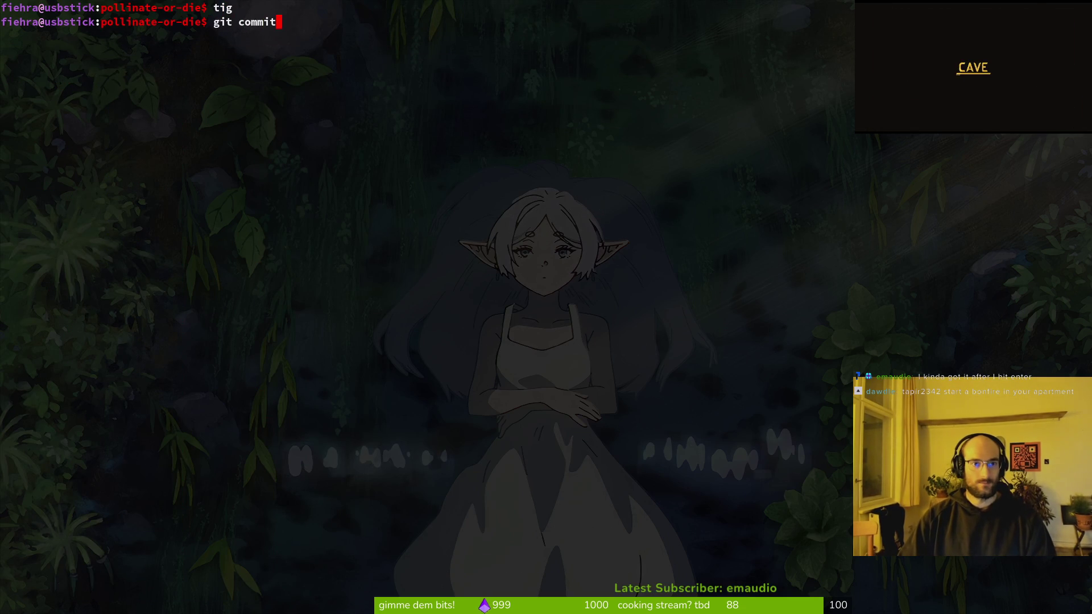
{"action": "type", "text": " -m \"fixe"}
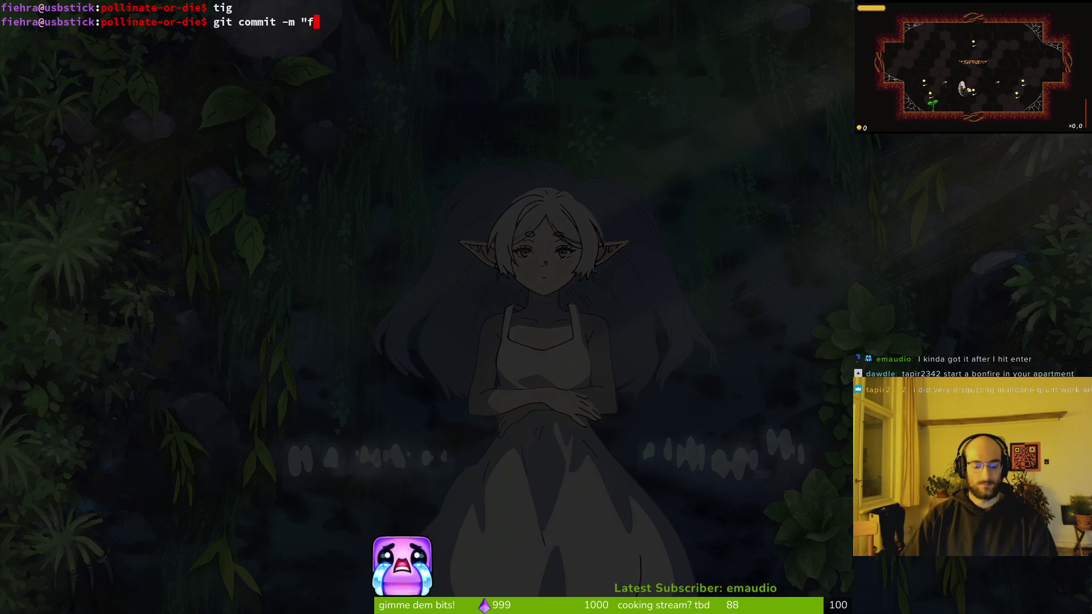
{"action": "type", "text": "d visibili"}
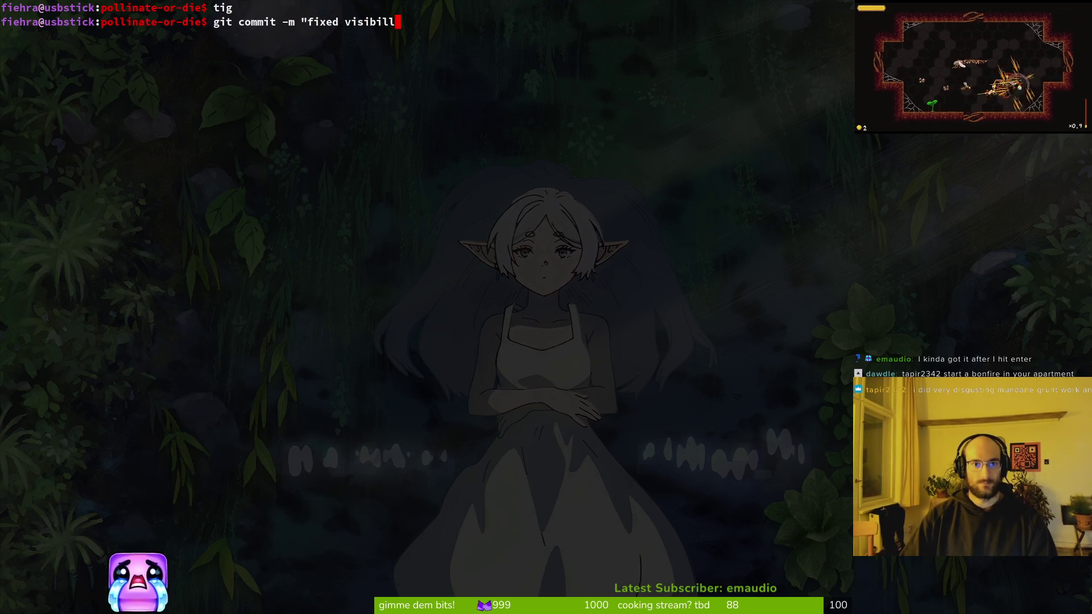
{"action": "type", "text": "ty\""}
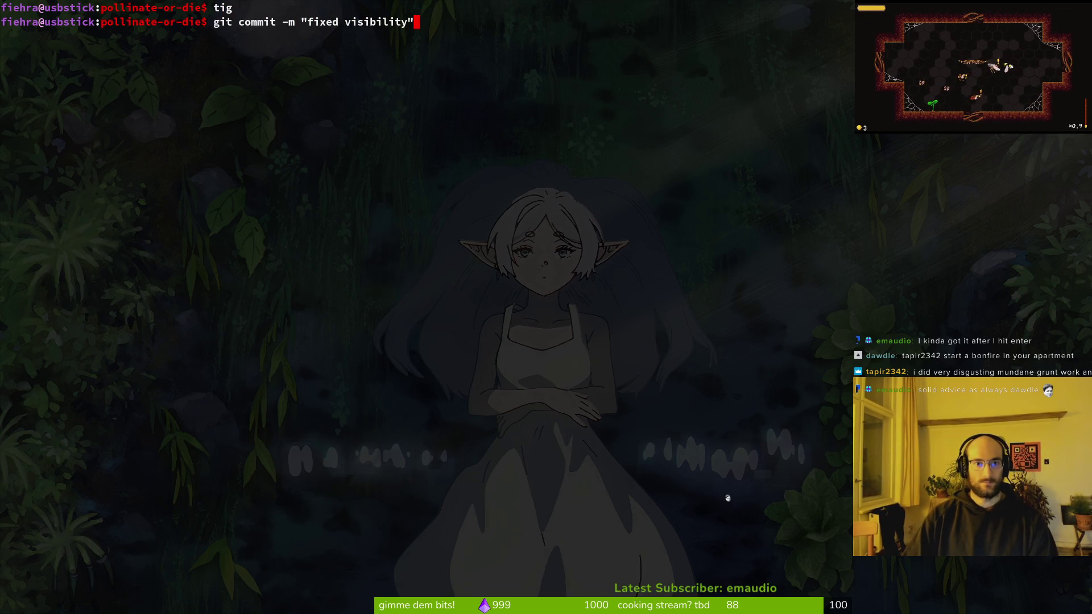
Step: Commit "fixed visibility" and push it to the remote
{"action": "key", "text": "Return"}
{"action": "type", "text": "git push"}
{"action": "key", "text": "Return"}
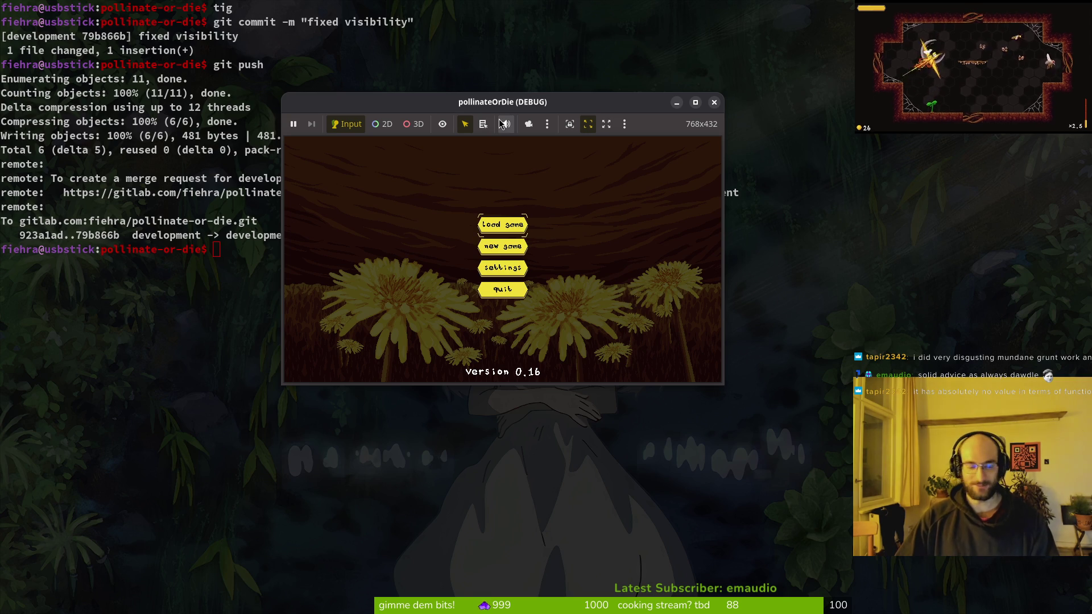
Step: Play from the game's main menu, pause, quit to the menu, and close the game window
{"action": "key", "text": "Return"}
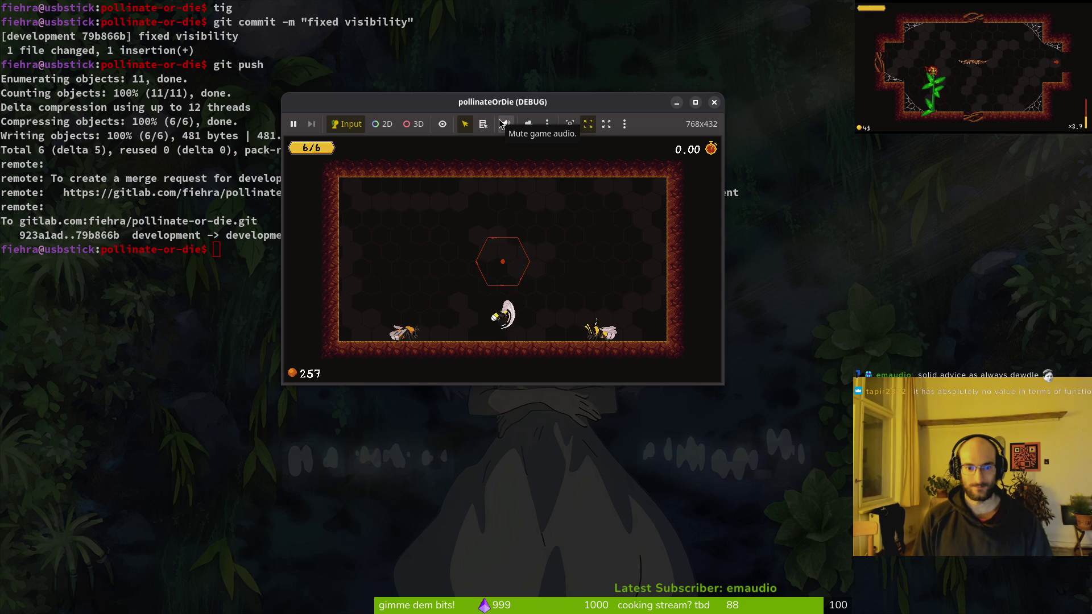
{"action": "key", "text": "Escape"}
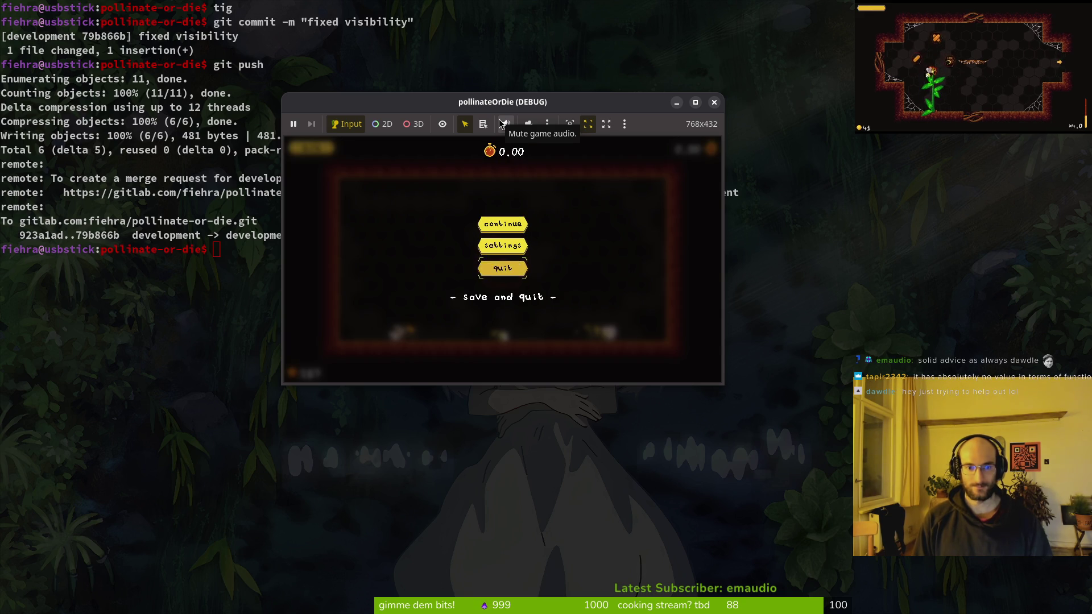
{"action": "key", "text": "Return"}
{"action": "key", "text": "Return"}
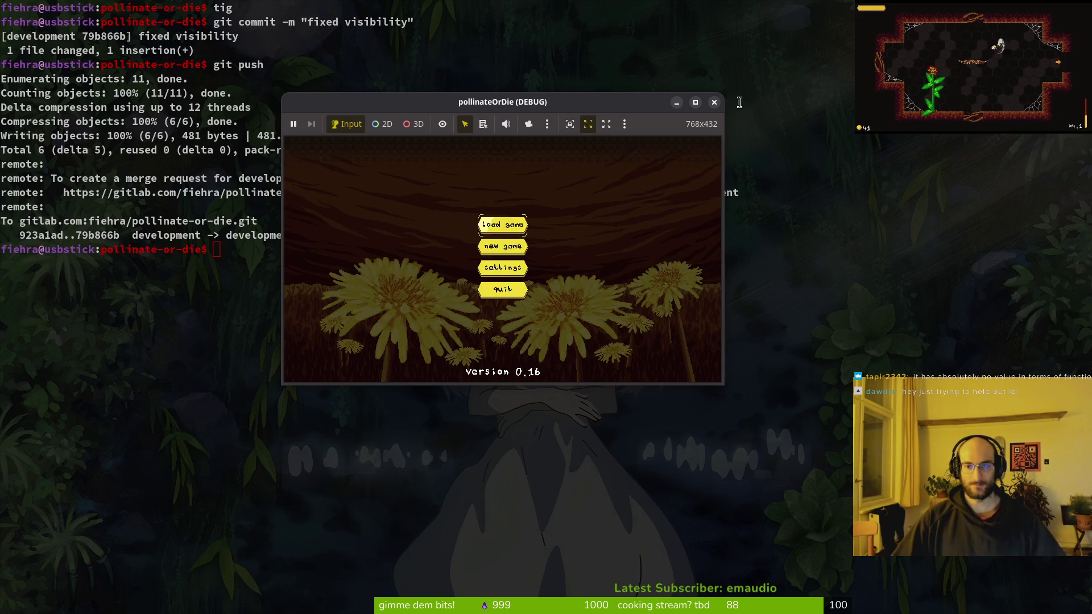
{"action": "left_click", "coordinate": [714, 103]}
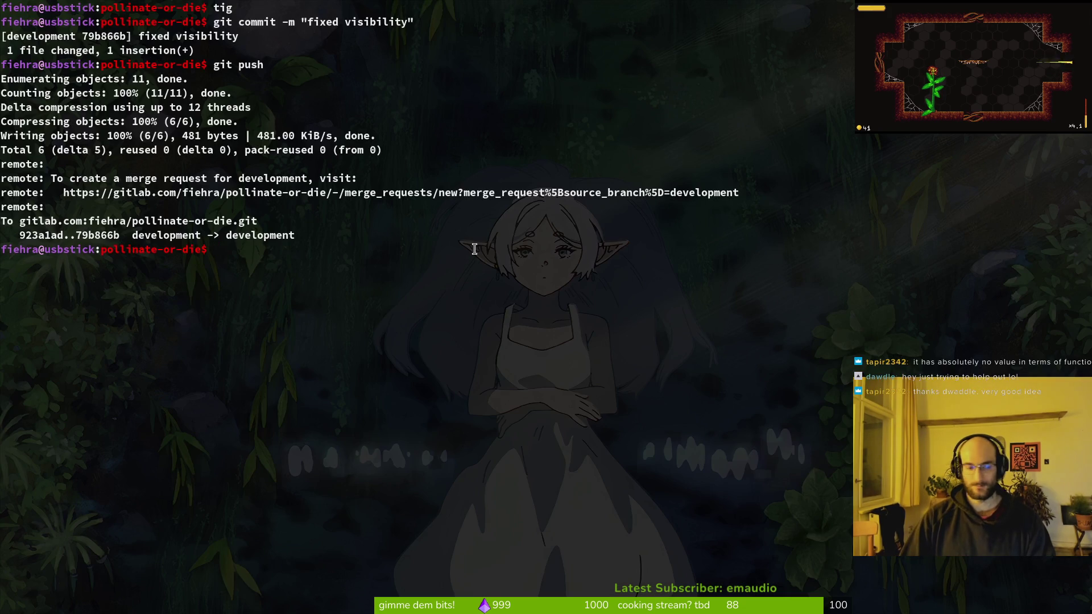
Step: Check the commit history in tig and clear the terminal
{"action": "type", "text": "tig"}
{"action": "key", "text": "Return"}
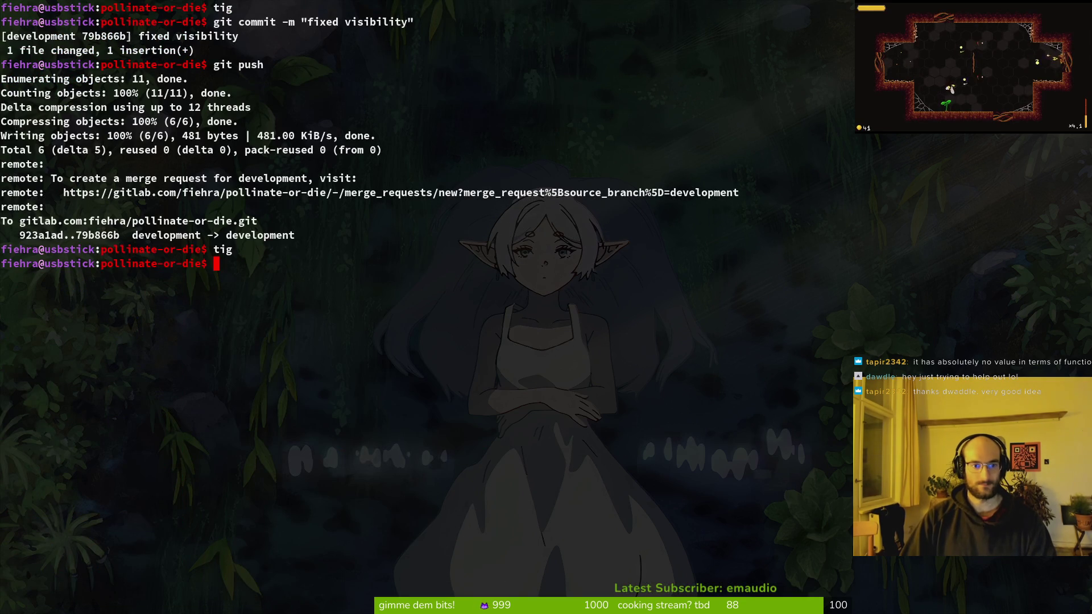
{"action": "type", "text": "clear"}
{"action": "key", "text": "Return"}
{"action": "key", "text": "alt+Tab"}
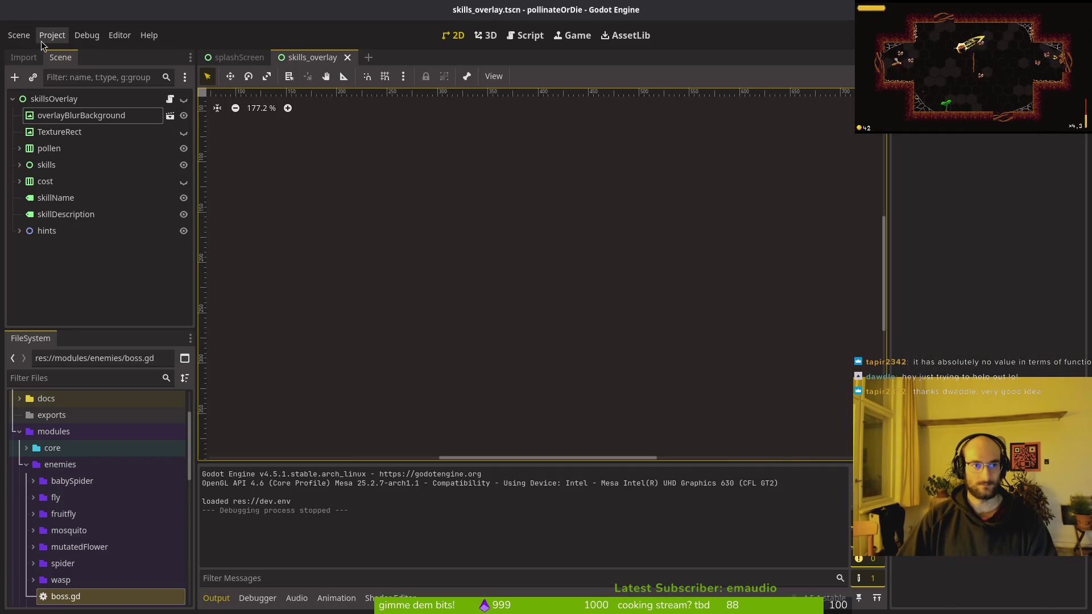
Step: Attempt a Linux (Runnable) export into the exports folder, then check and dismiss the file manager
{"action": "left_click", "coordinate": [52, 35]}
{"action": "left_click", "coordinate": [54, 112]}
{"action": "left_click", "coordinate": [148, 157]}
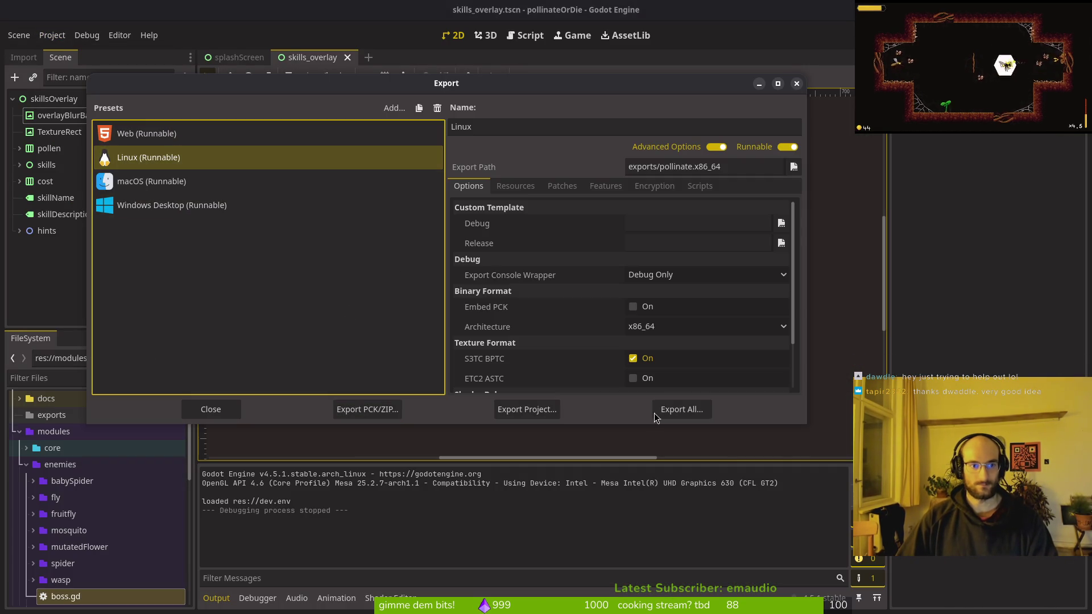
{"action": "left_click", "coordinate": [538, 412]}
{"action": "left_click", "coordinate": [648, 489]}
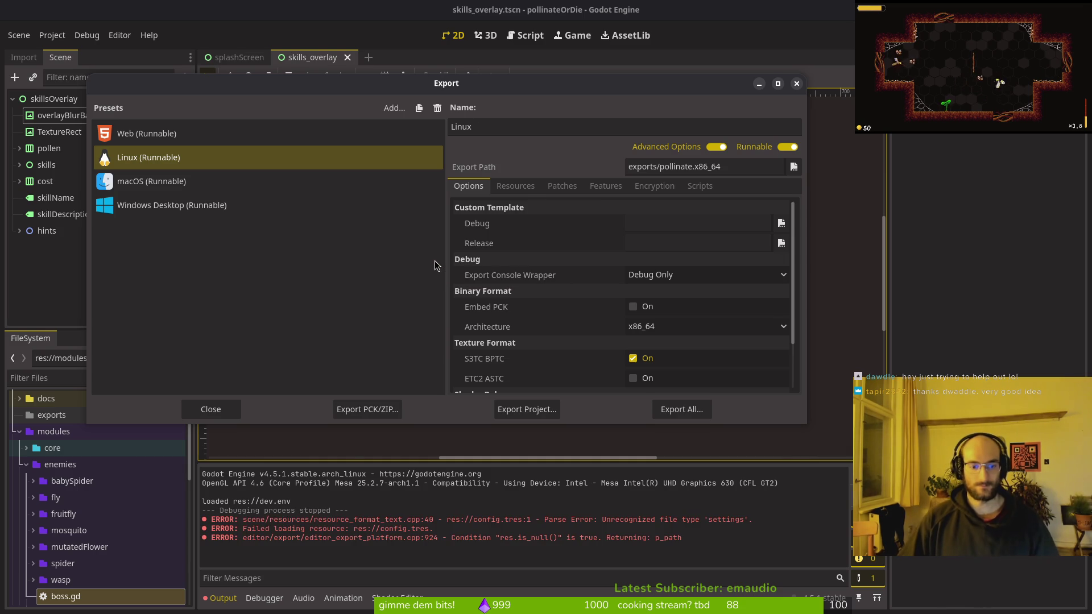
{"action": "key", "text": "super"}
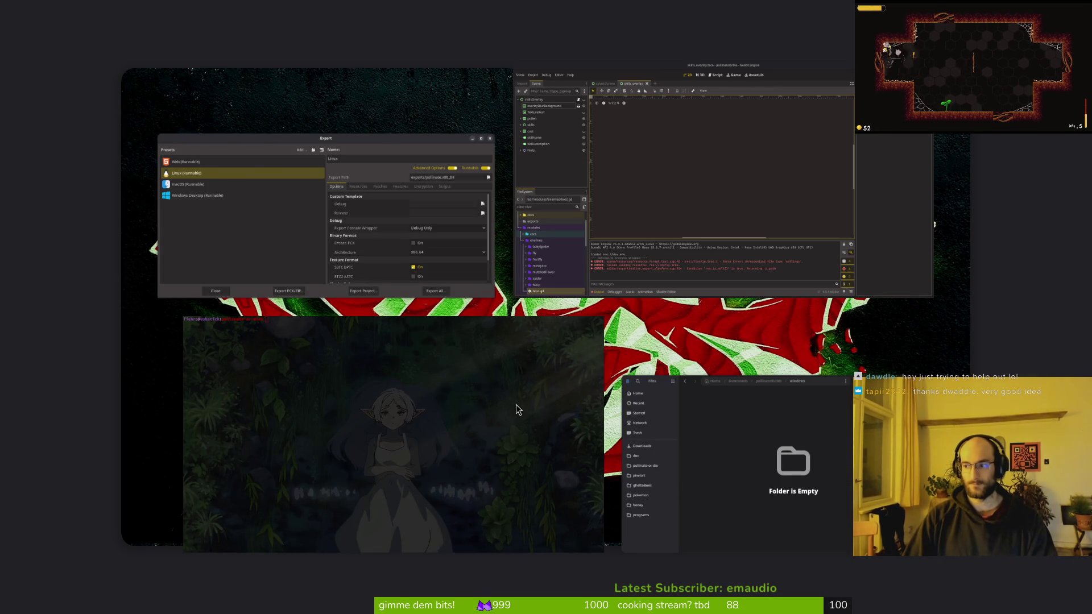
{"action": "key", "text": "super"}
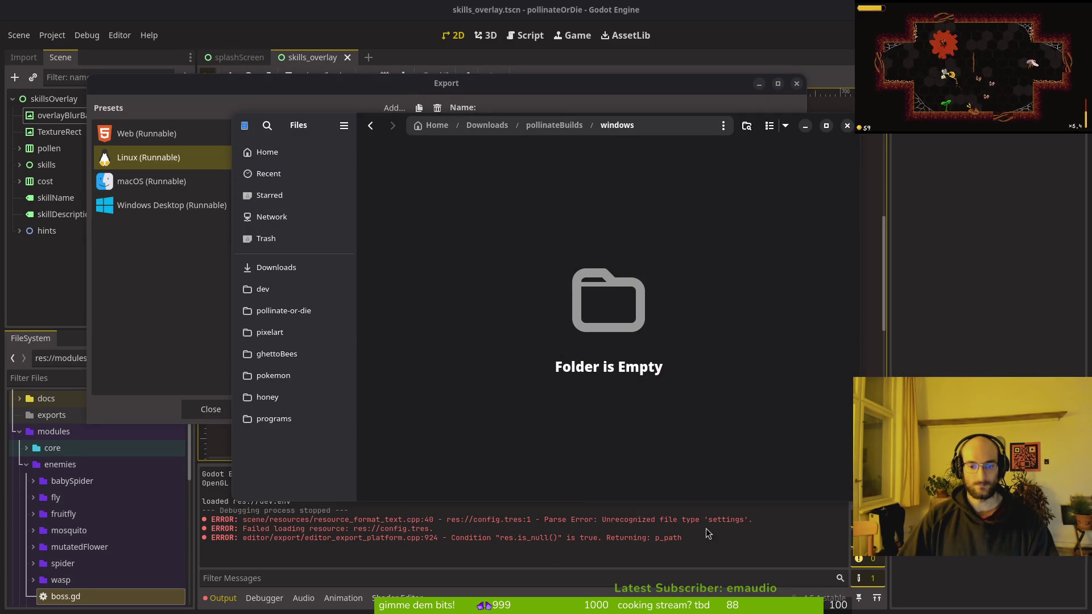
{"action": "left_click", "coordinate": [375, 527]}
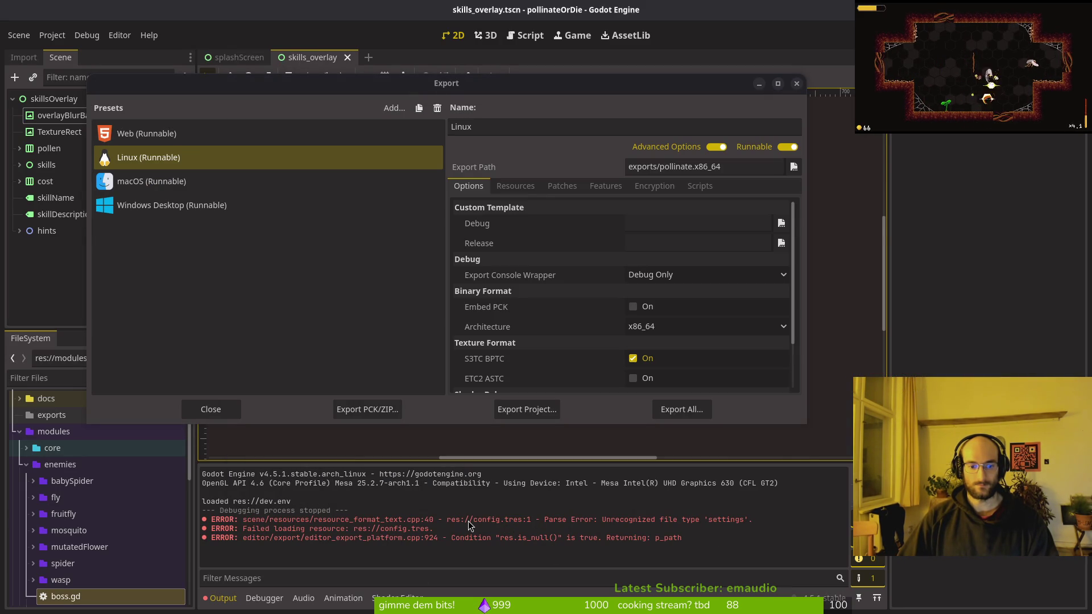
Step: Close the Export dialog, collapse the enemies folder and expand res://resources in FileSystem
{"action": "left_click", "coordinate": [222, 415]}
{"action": "scroll", "coordinate": [34, 438], "scroll_direction": "down", "scroll_amount": 3}
{"action": "left_click", "coordinate": [26, 412]}
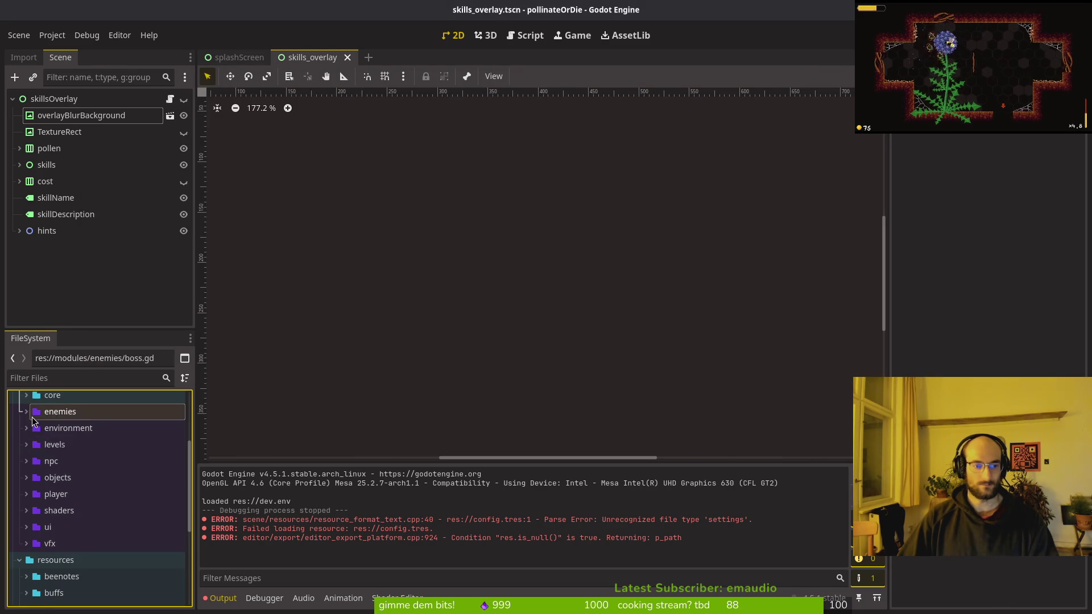
{"action": "scroll", "coordinate": [33, 491], "scroll_direction": "up", "scroll_amount": 5}
{"action": "left_click", "coordinate": [27, 515]}
{"action": "scroll", "coordinate": [26, 500], "scroll_direction": "down", "scroll_amount": 3}
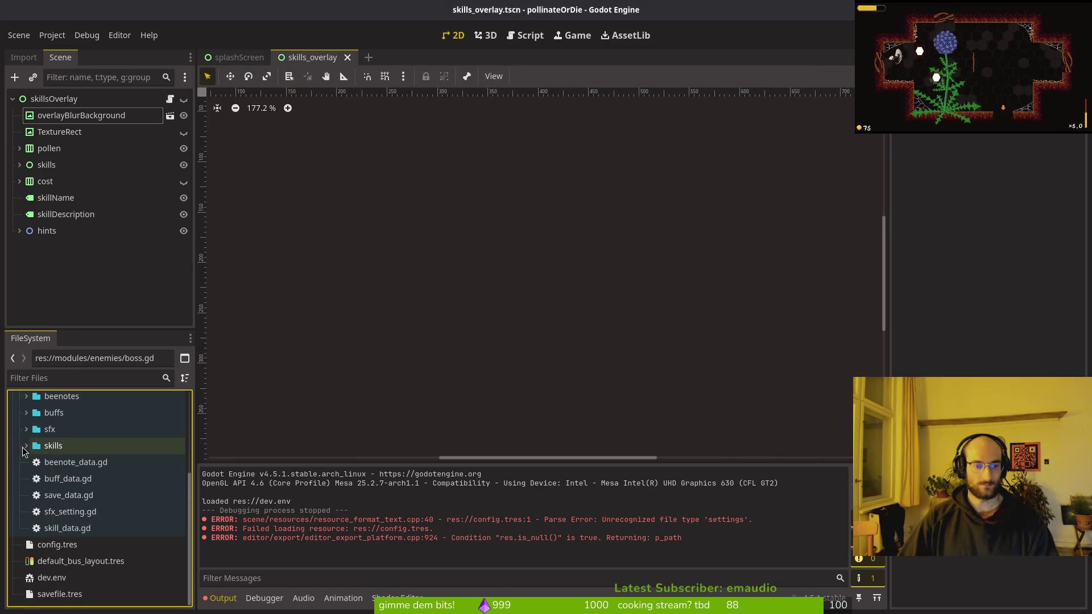
Step: Remove config.tres and savefile.tres from the project
{"action": "left_click", "coordinate": [57, 544]}
{"action": "left_click", "coordinate": [78, 593], "text": "ctrl"}
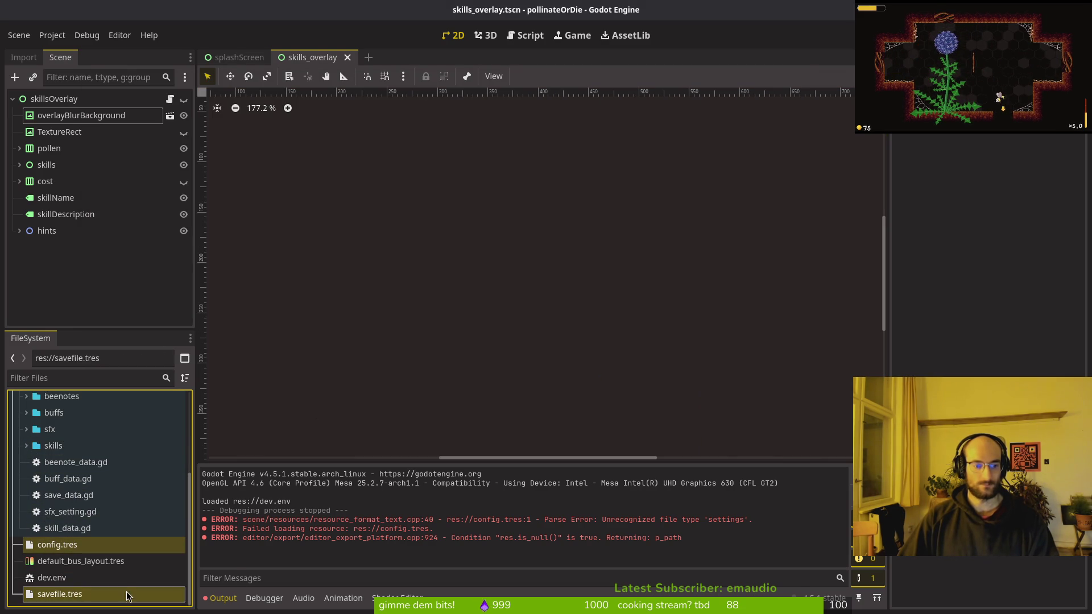
{"action": "key", "text": "Delete"}
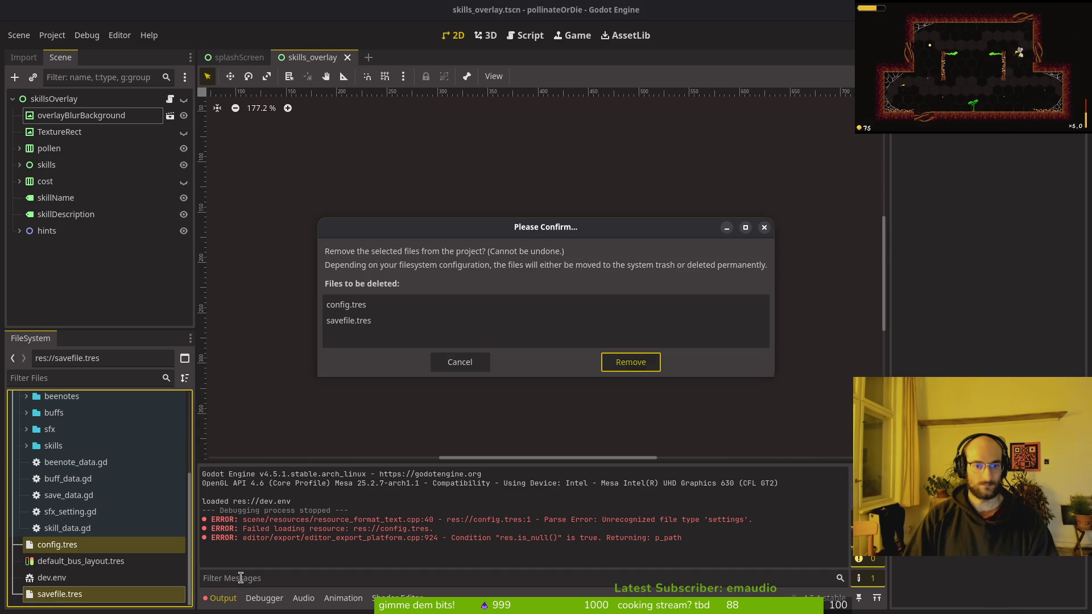
{"action": "left_click", "coordinate": [629, 361]}
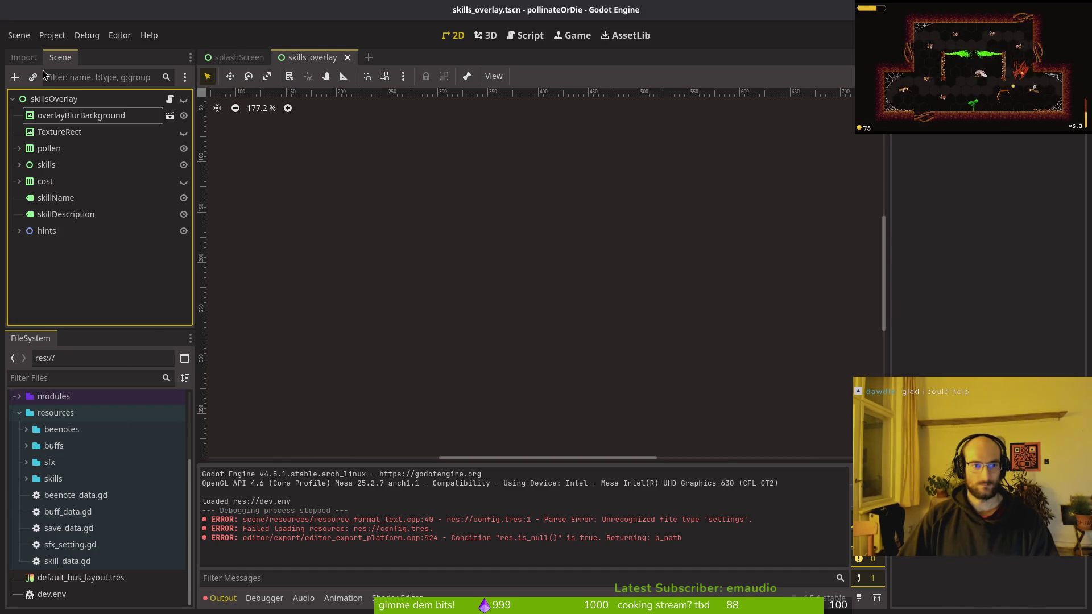
Step: Trash all the old build files in the pollinate-or-die exports folder
{"action": "key", "text": "alt+Tab"}
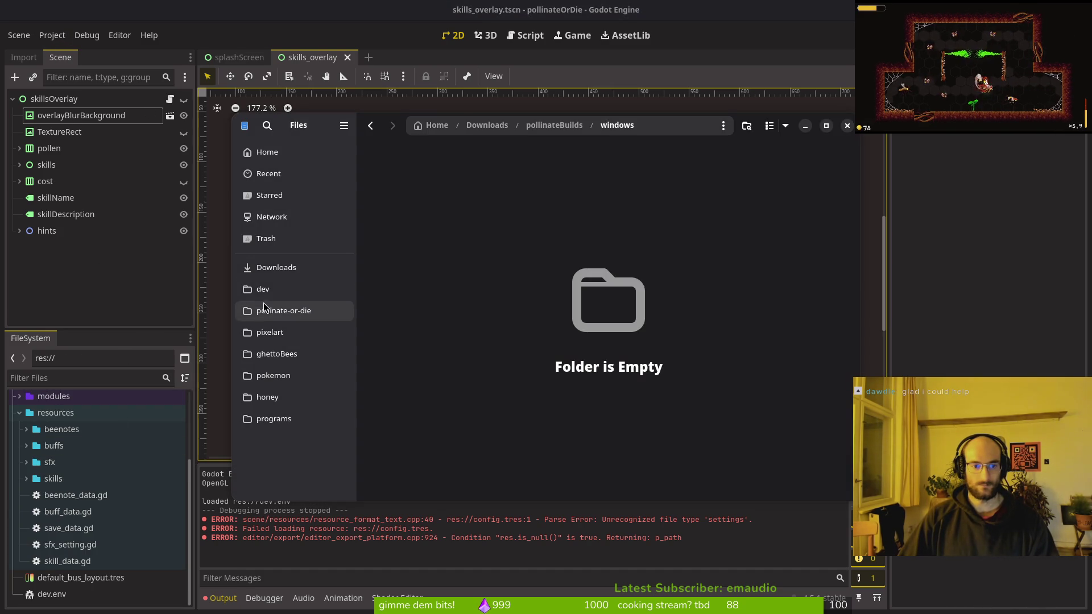
{"action": "left_click", "coordinate": [265, 310]}
{"action": "double_click", "coordinate": [487, 279]}
{"action": "key", "text": "ctrl+a"}
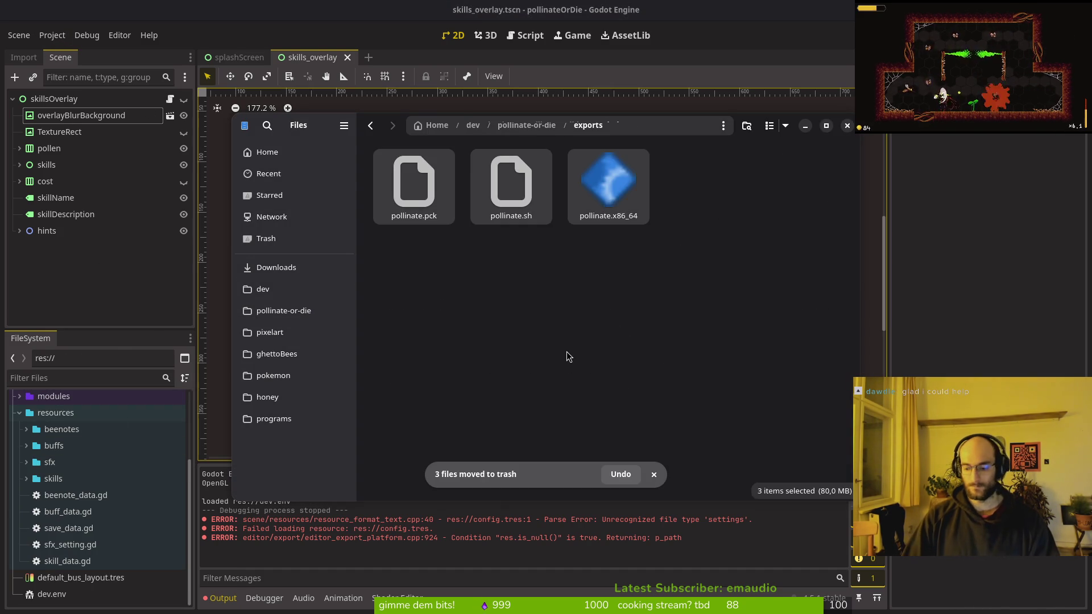
{"action": "key", "text": "Delete"}
{"action": "key", "text": "alt+Tab"}
{"action": "left_click", "coordinate": [52, 34]}
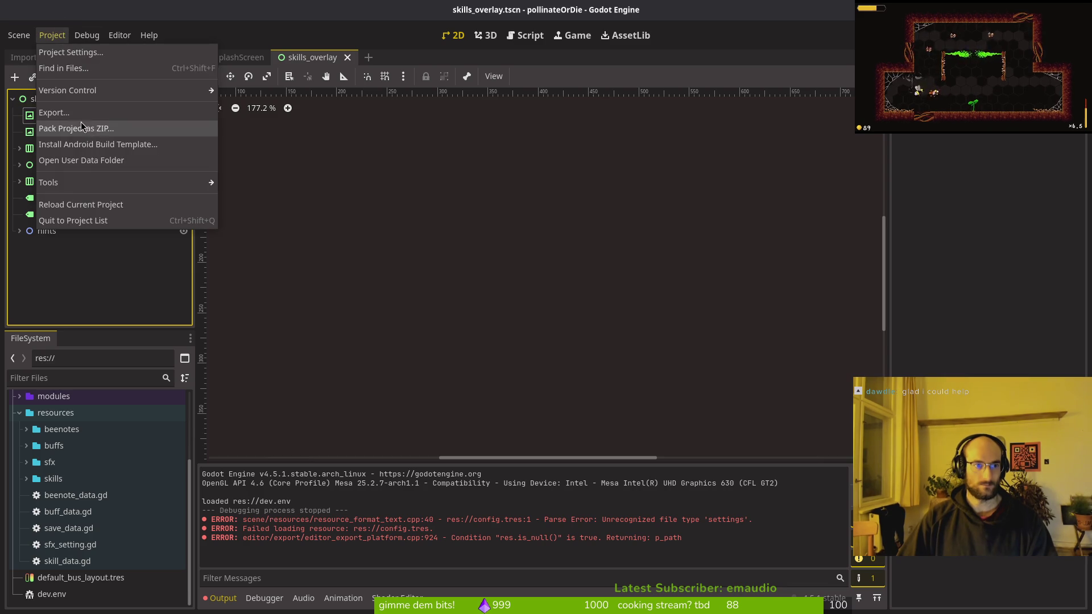
Step: Export the Linux build into the exports folder, after one cancelled attempt
{"action": "left_click", "coordinate": [57, 129]}
{"action": "left_click", "coordinate": [536, 418]}
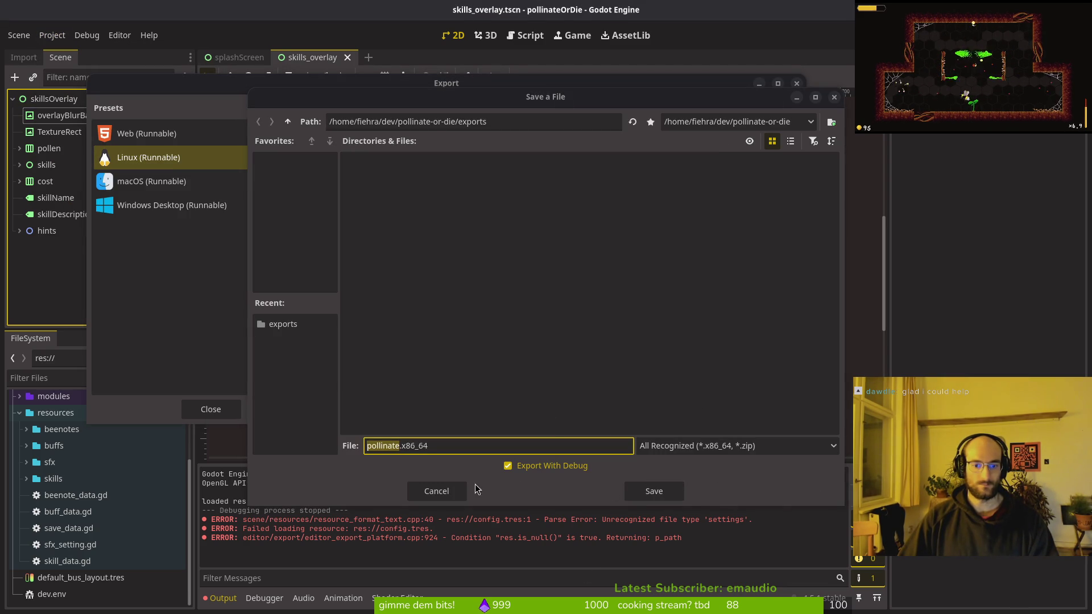
{"action": "left_click", "coordinate": [450, 491]}
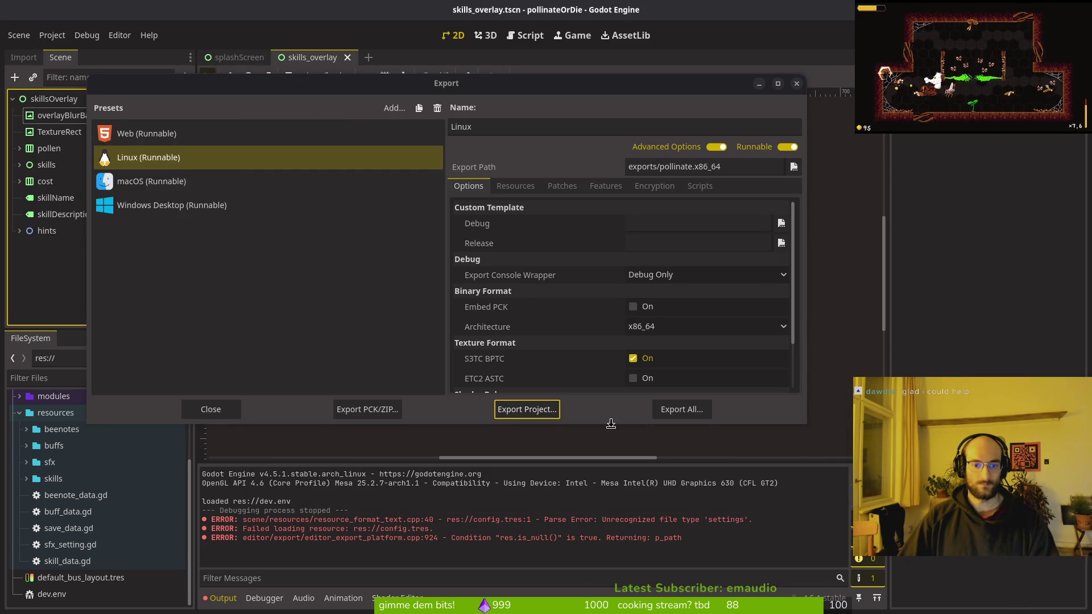
{"action": "key", "text": "Escape"}
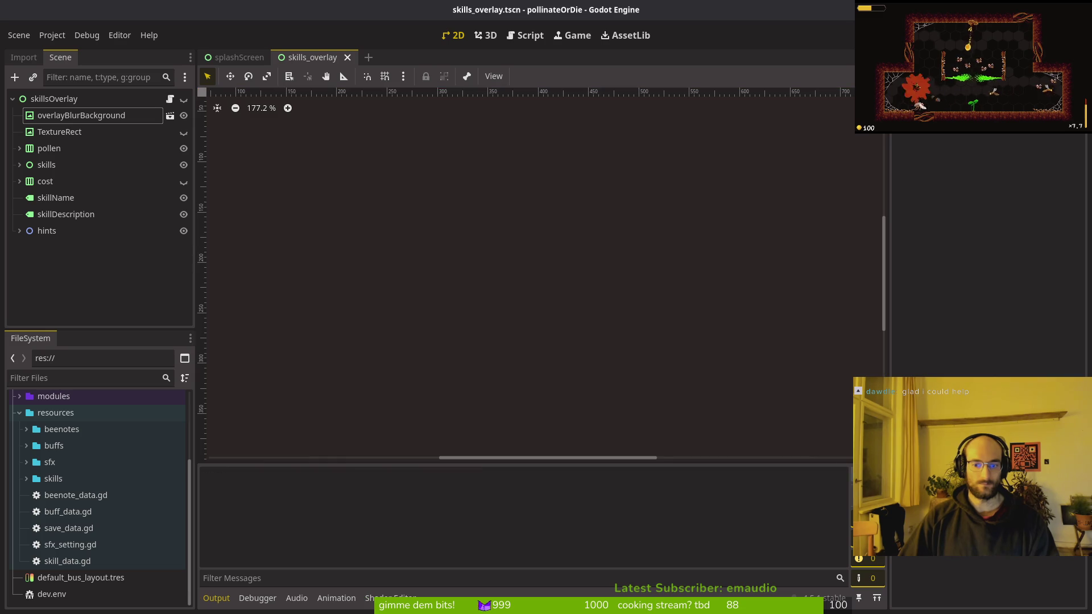
{"action": "left_click", "coordinate": [52, 34]}
{"action": "left_click", "coordinate": [65, 110]}
{"action": "left_click", "coordinate": [527, 409]}
{"action": "left_click", "coordinate": [642, 491]}
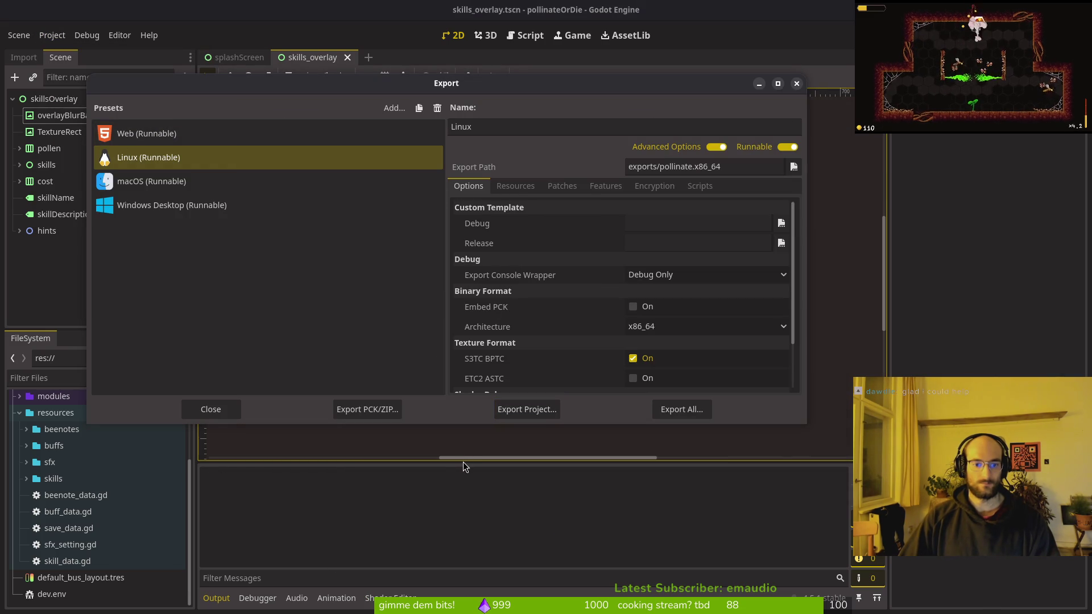
{"action": "key", "text": "Escape"}
Step: Move the three Linux build files into Downloads/pollinateBuilds/linux
{"action": "key", "text": "alt+Tab"}
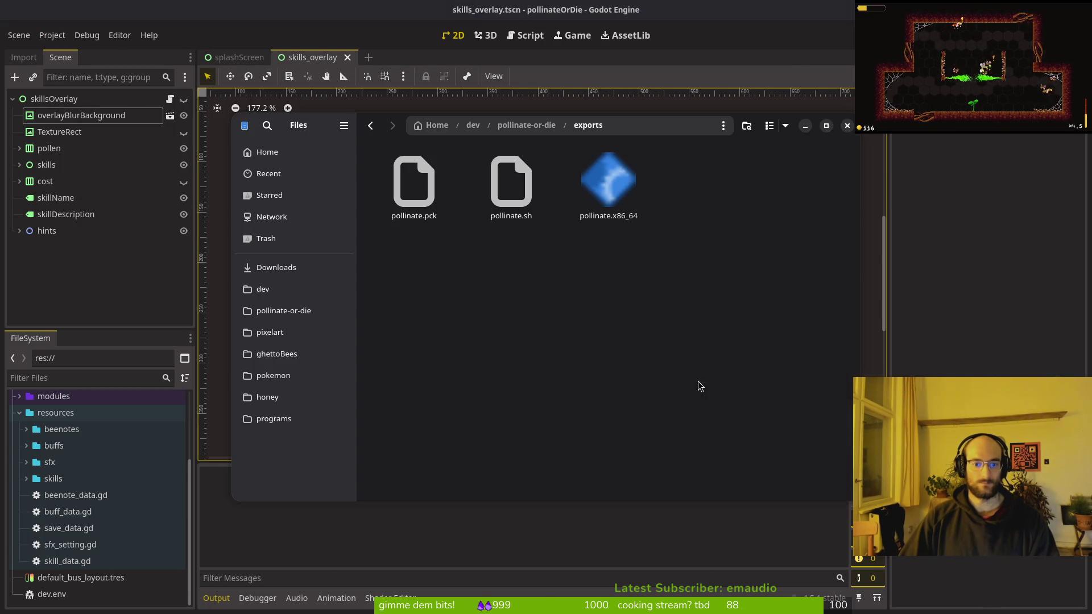
{"action": "key", "text": "ctrl+a"}
{"action": "left_click", "coordinate": [276, 268]}
{"action": "double_click", "coordinate": [511, 276]}
{"action": "double_click", "coordinate": [414, 182]}
{"action": "key", "text": "ctrl+v"}
{"action": "key", "text": "alt+Tab"}
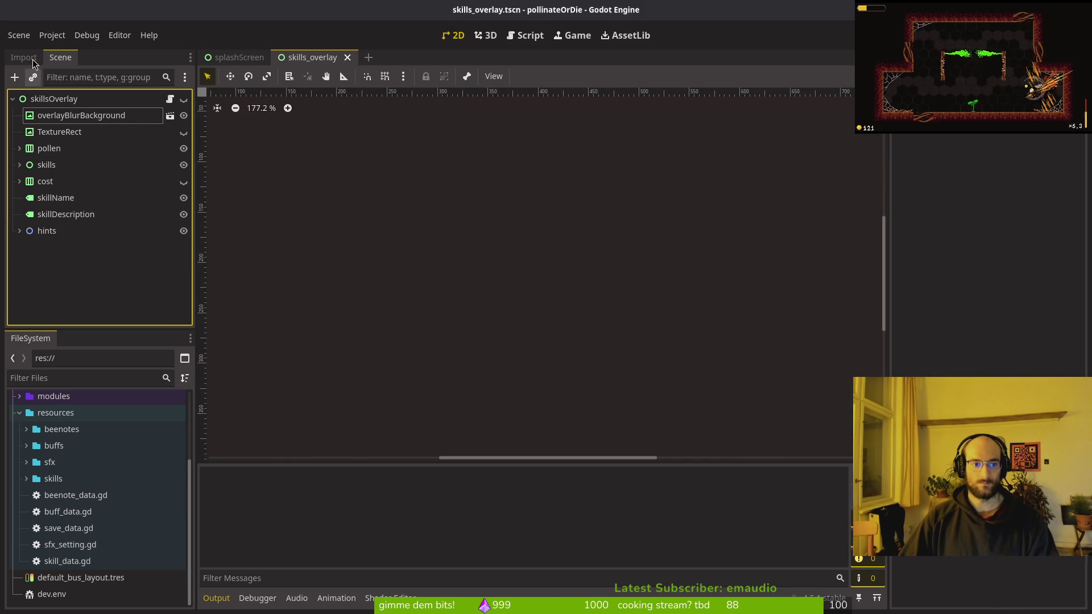
Step: Export the macOS build as a zip into the exports folder
{"action": "left_click", "coordinate": [52, 35]}
{"action": "left_click", "coordinate": [73, 118]}
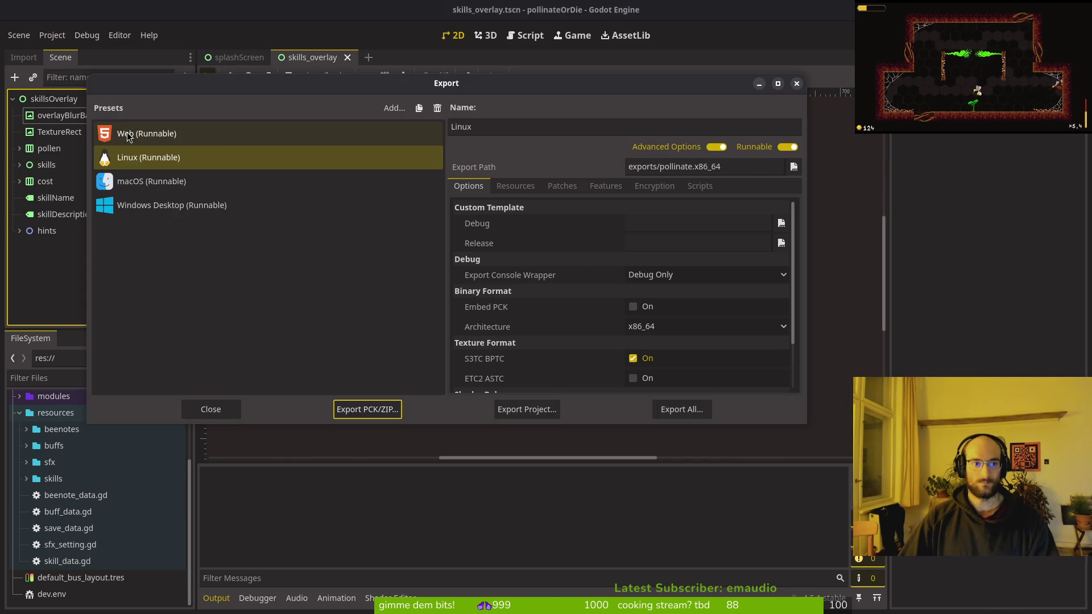
{"action": "left_click", "coordinate": [529, 409]}
{"action": "left_click", "coordinate": [654, 493]}
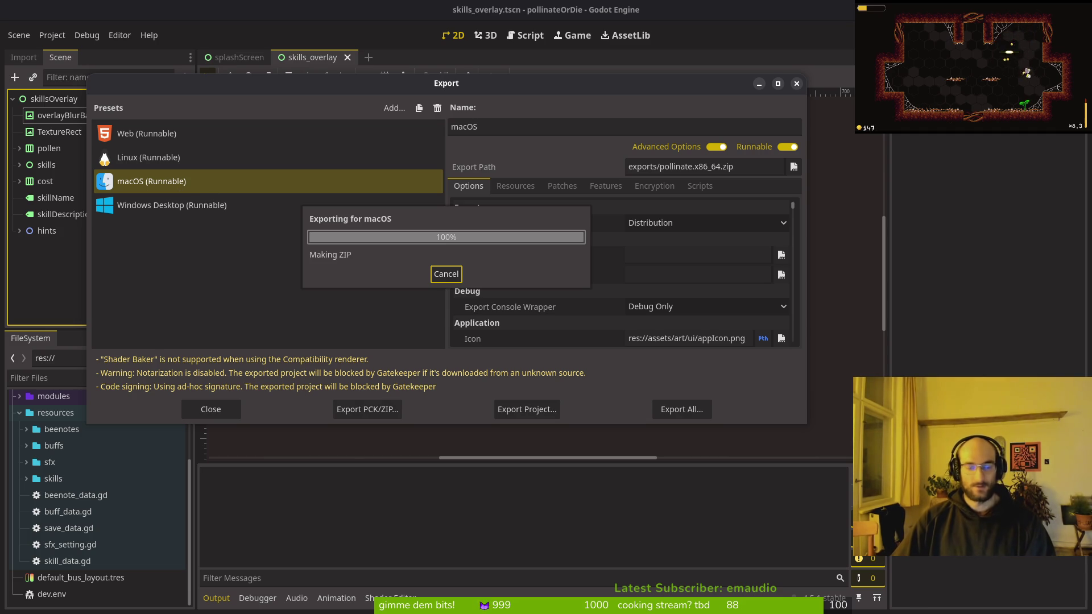
{"action": "key", "text": "super+2"}
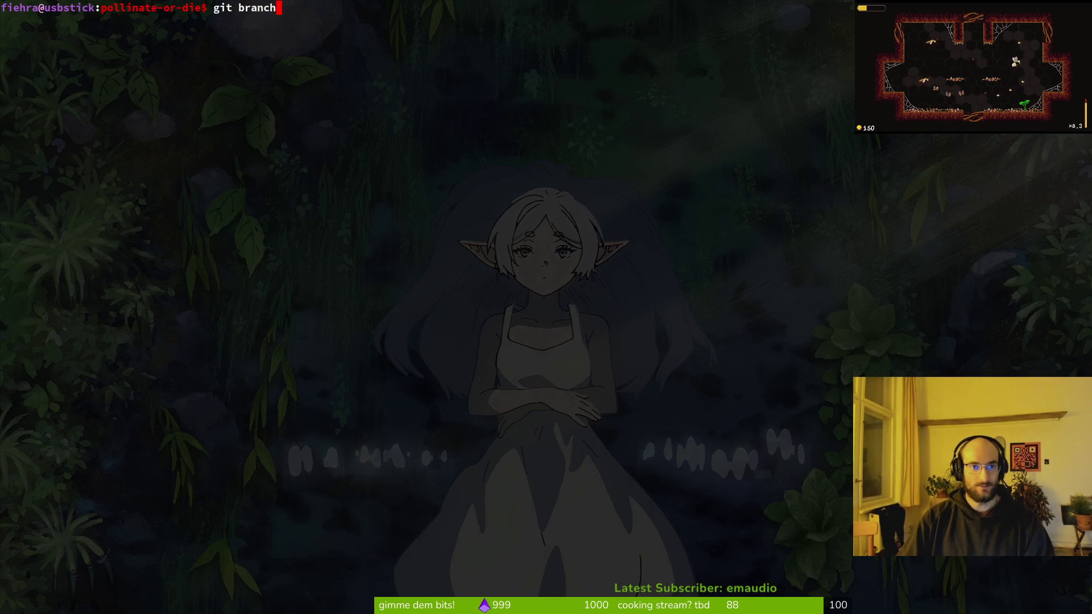
Step: List the branches, check out main and merge development into it
{"action": "key", "text": "Return"}
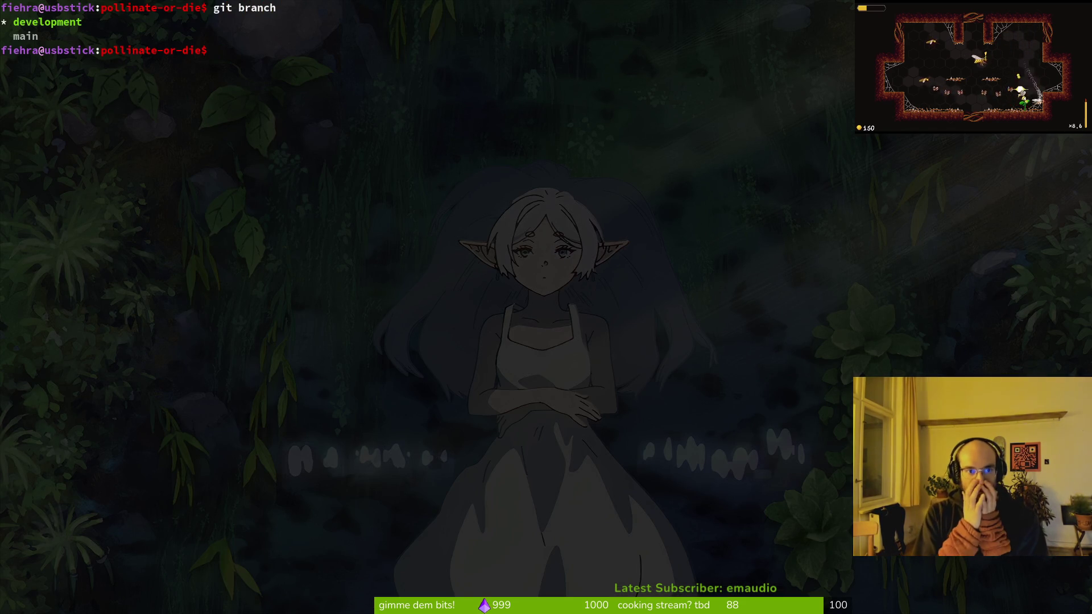
{"action": "type", "text": "git checkout main"}
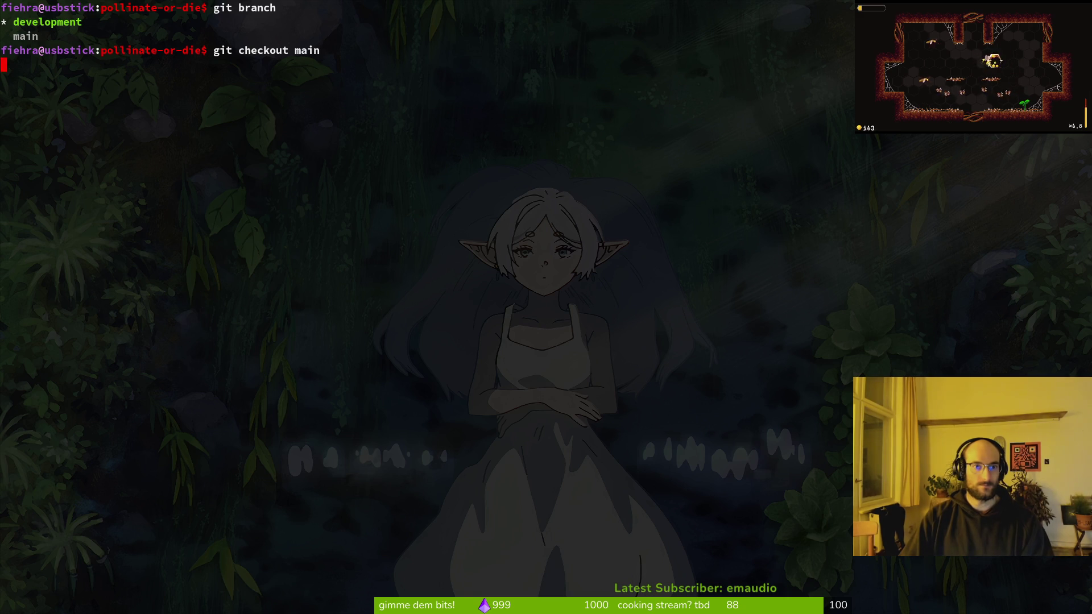
{"action": "key", "text": "Return"}
{"action": "key", "text": "BackSpace"}
{"action": "key", "text": "BackSpace"}
{"action": "key", "text": "BackSpace"}
{"action": "type", "text": "merge dev"}
{"action": "key", "text": "Tab"}
{"action": "key", "text": "Return"}
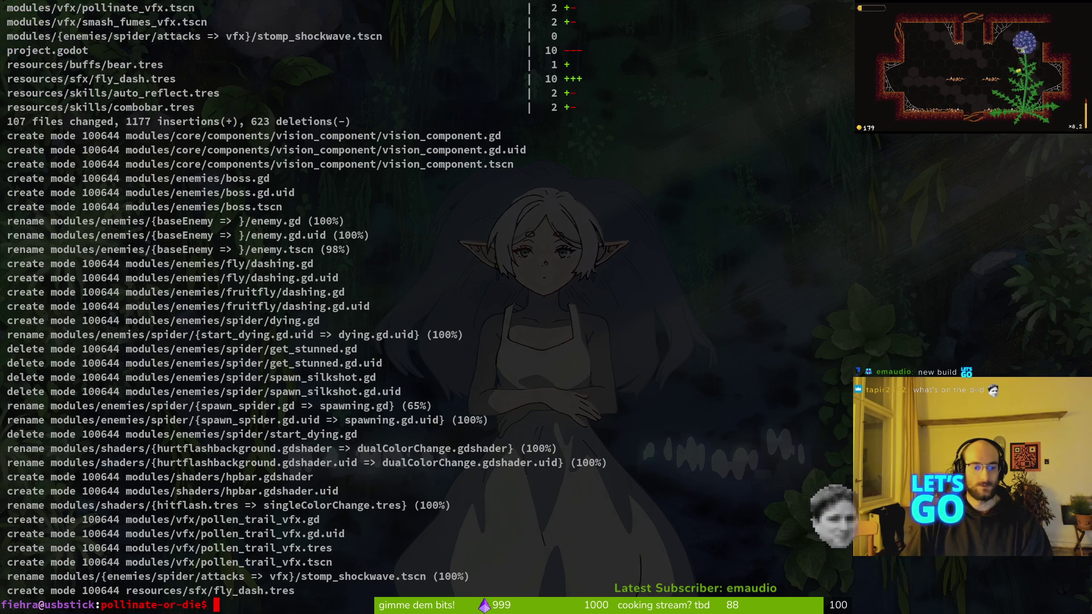
Step: Push main to GitLab and pull to confirm it is up to date
{"action": "type", "text": "git push"}
{"action": "key", "text": "Return"}
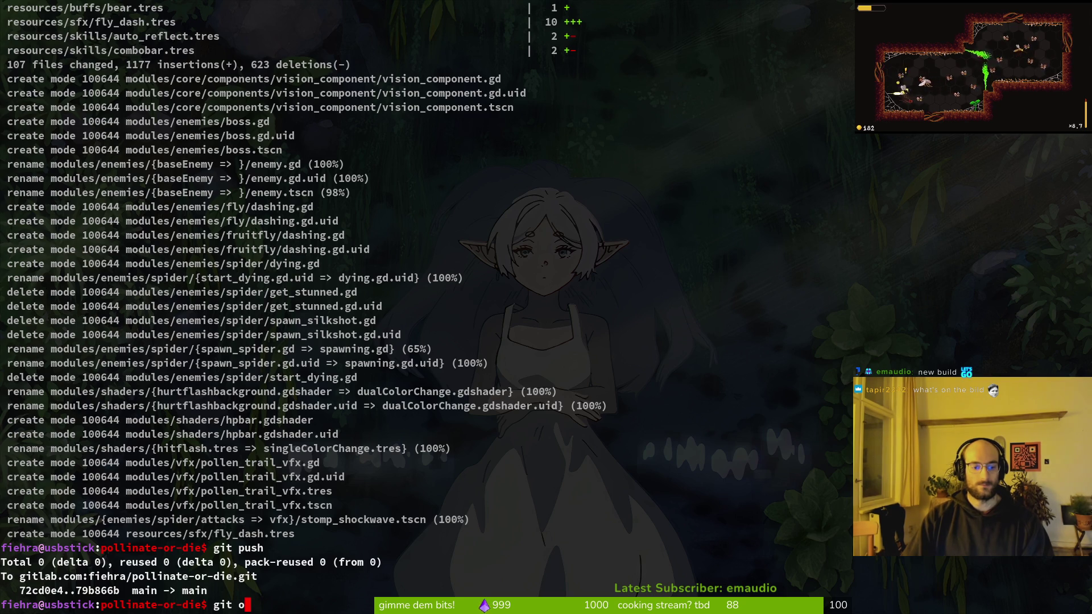
{"action": "type", "text": "ll"}
{"action": "key", "text": "Return"}
{"action": "type", "text": "git bran"}
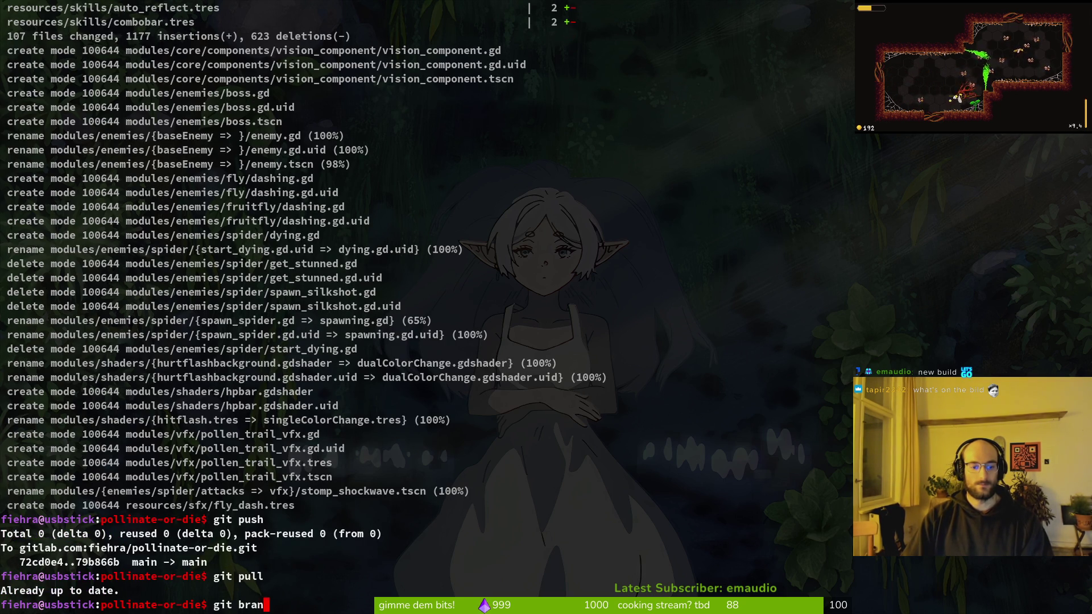
Step: Check out the development branch again and briefly view the history in tig
{"action": "type", "text": "ch"}
{"action": "key", "text": "Return"}
{"action": "type", "text": "git checkou"}
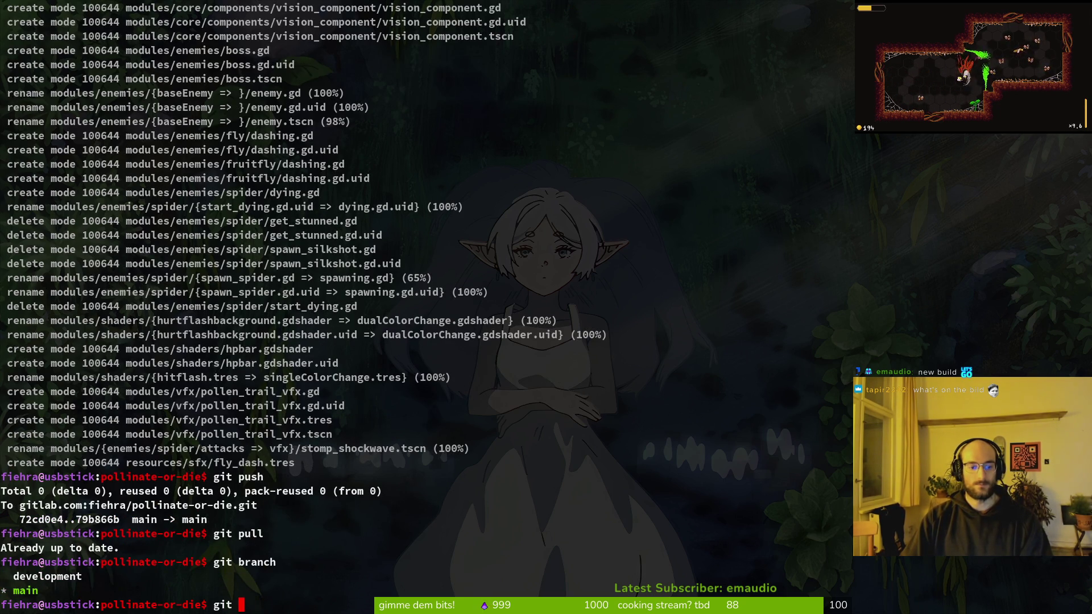
{"action": "type", "text": "t development"}
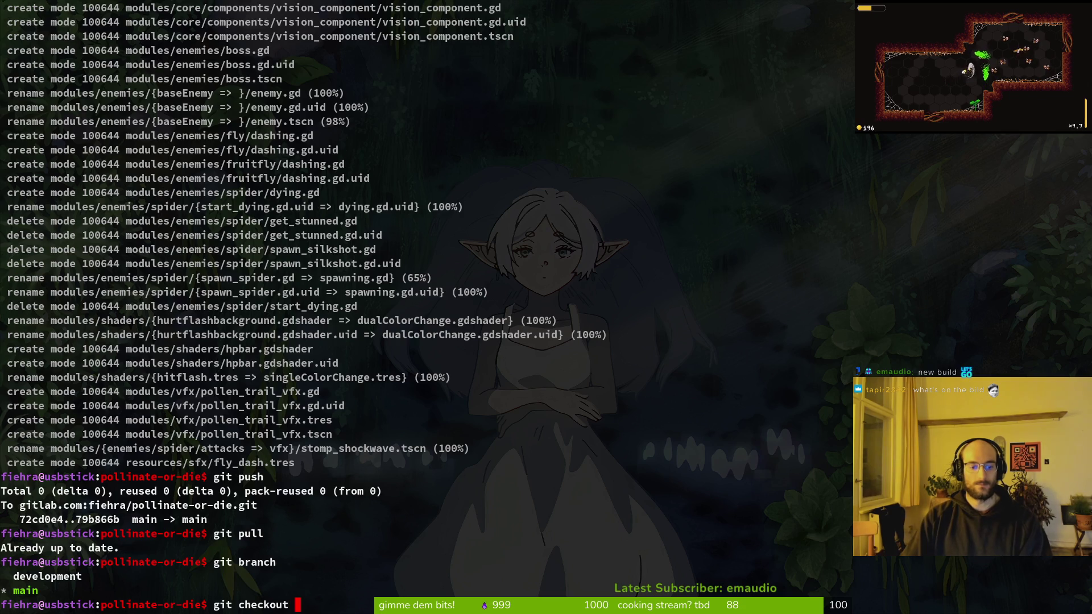
{"action": "key", "text": "Return"}
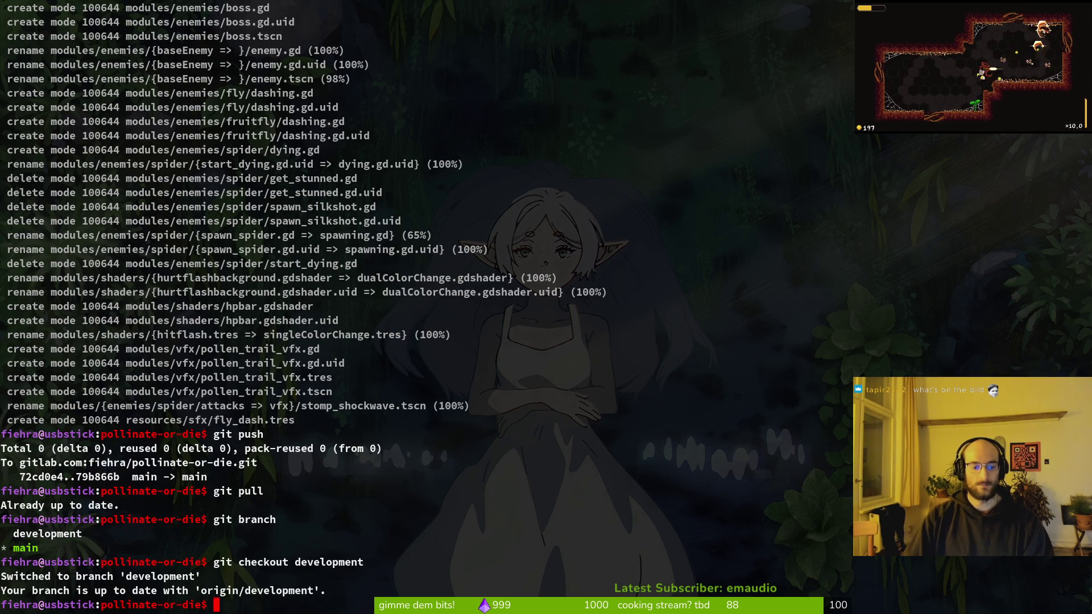
{"action": "type", "text": "tig"}
{"action": "key", "text": "Return"}
{"action": "key", "text": "q"}
{"action": "key", "text": "alt+Tab"}
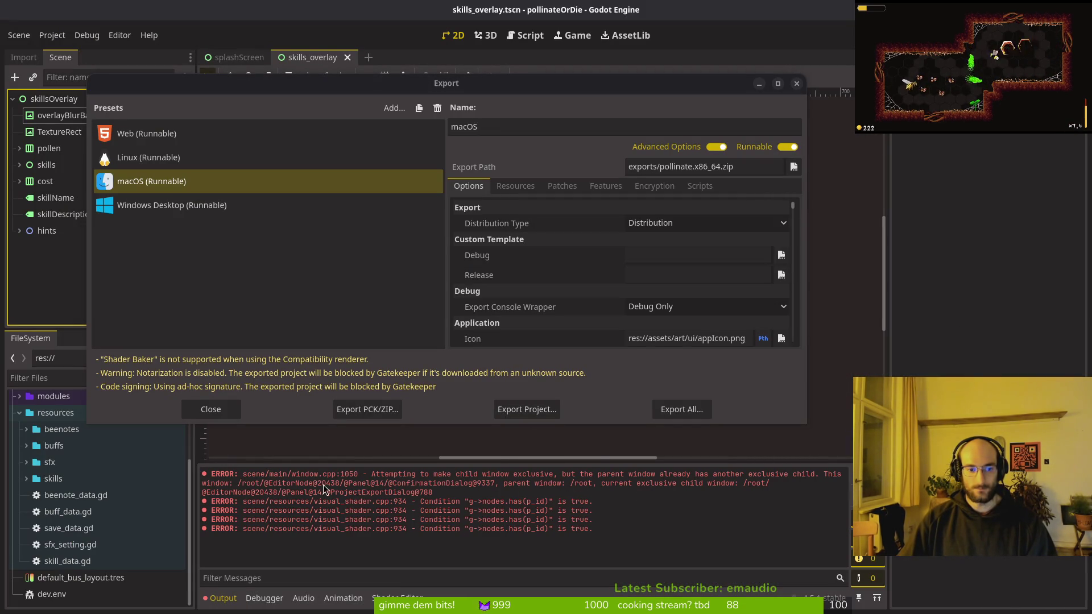
Step: Close the Export dialog, cancel a Quick Open search for 'confdi', and close the skills_overlay tab
{"action": "left_click", "coordinate": [797, 84]}
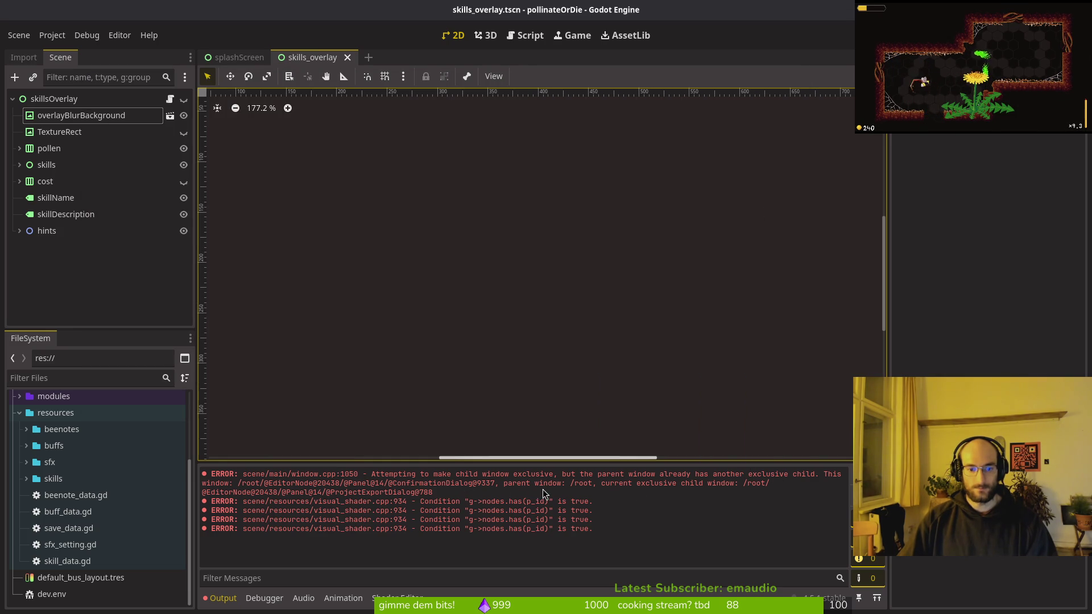
{"action": "key", "text": "ctrl+shift+o"}
{"action": "type", "text": "bl"}
{"action": "key", "text": "BackSpace"}
{"action": "key", "text": "BackSpace"}
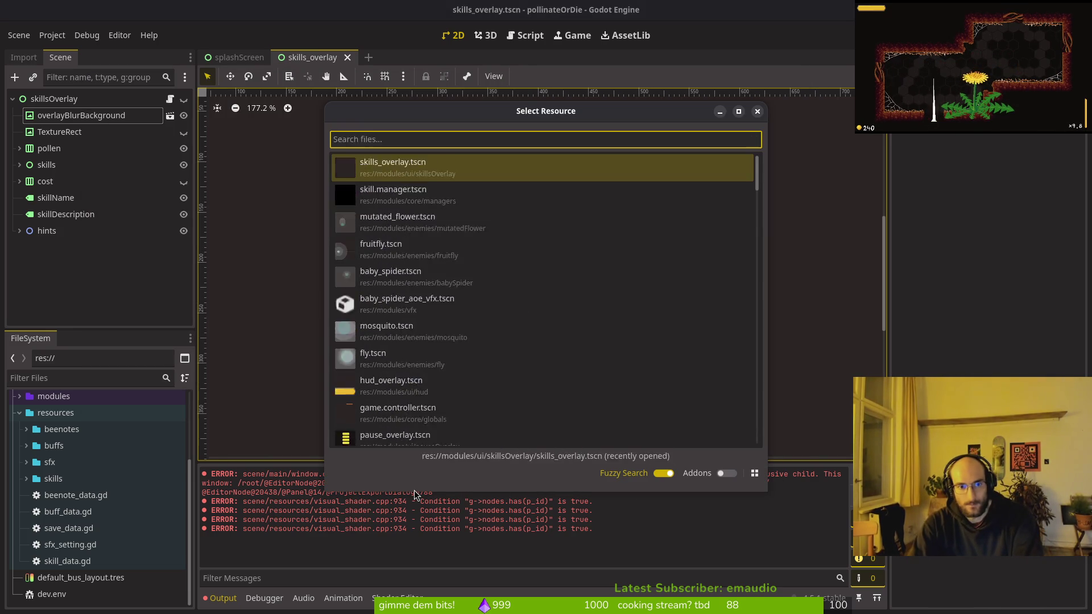
{"action": "type", "text": "confdi"}
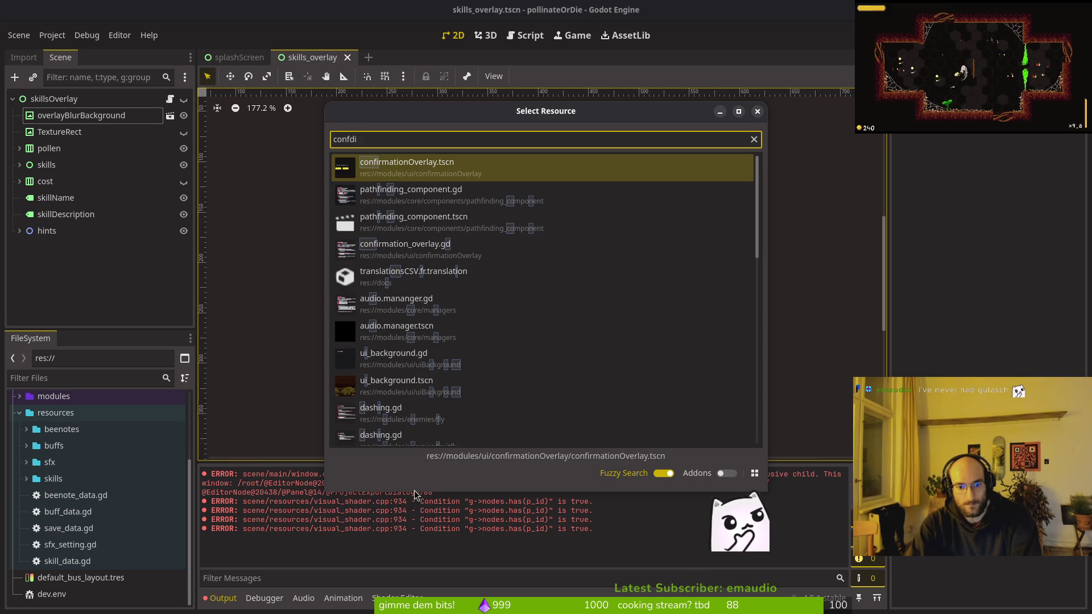
{"action": "key", "text": "Escape"}
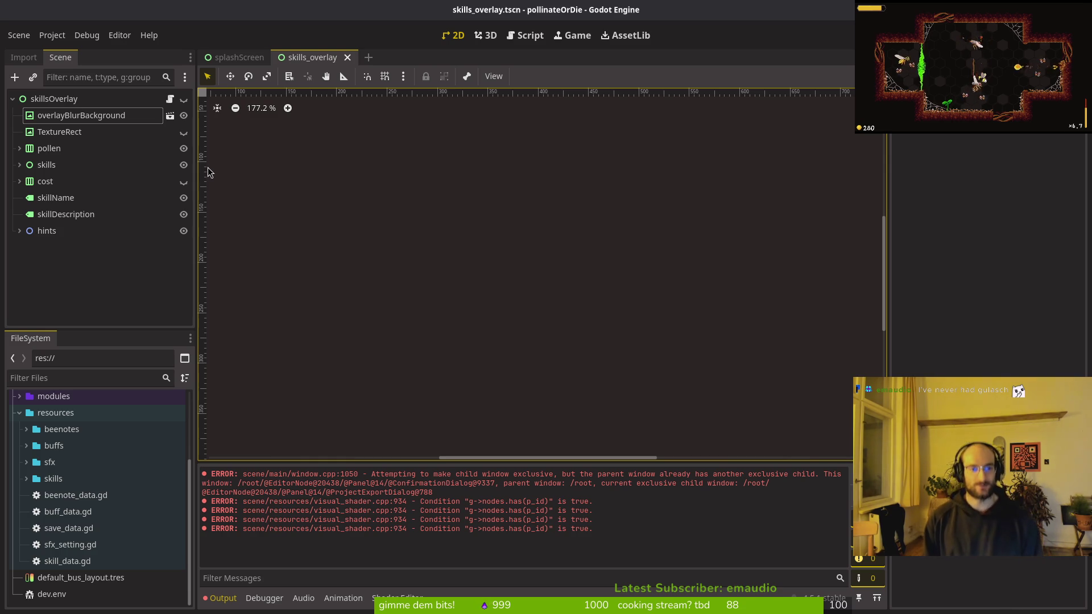
{"action": "left_click", "coordinate": [247, 58]}
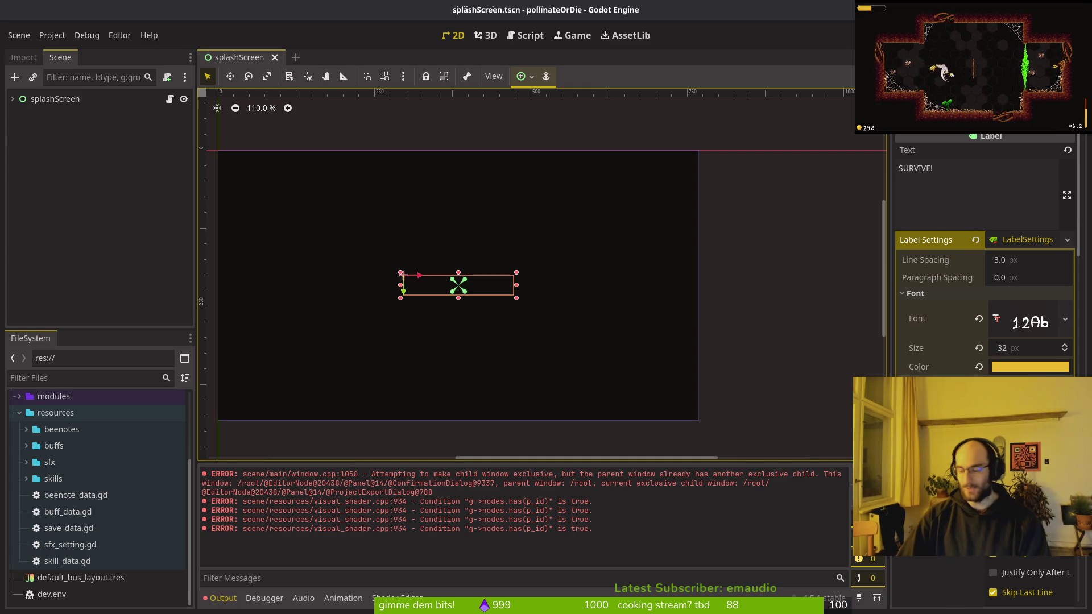
Step: Move pollinate.x86_64.zip from exports into Downloads/pollinateBuilds/mac
{"action": "key", "text": "alt+Tab"}
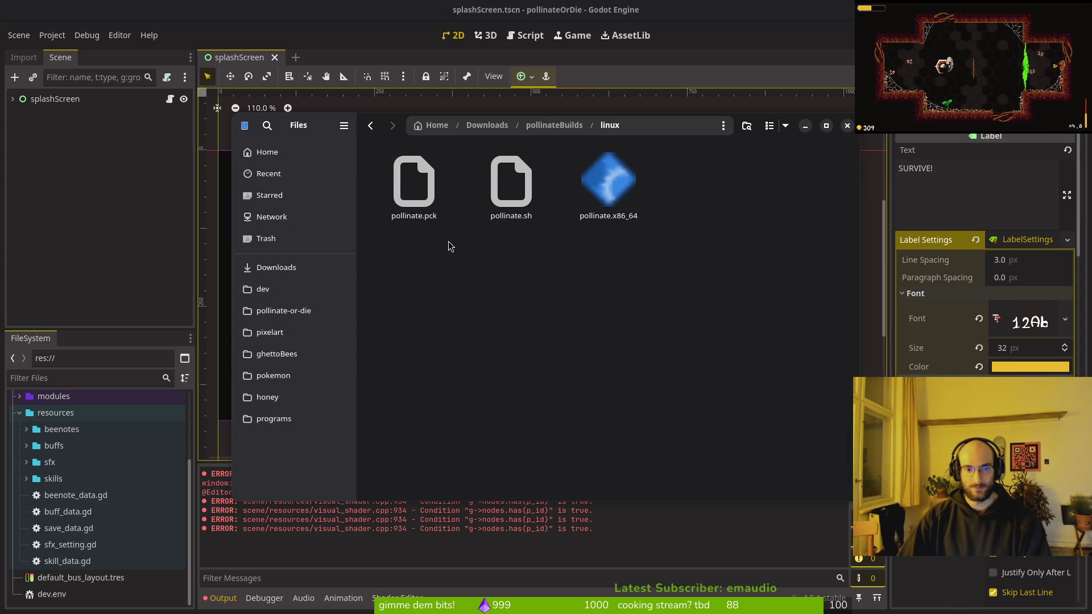
{"action": "left_click", "coordinate": [281, 311]}
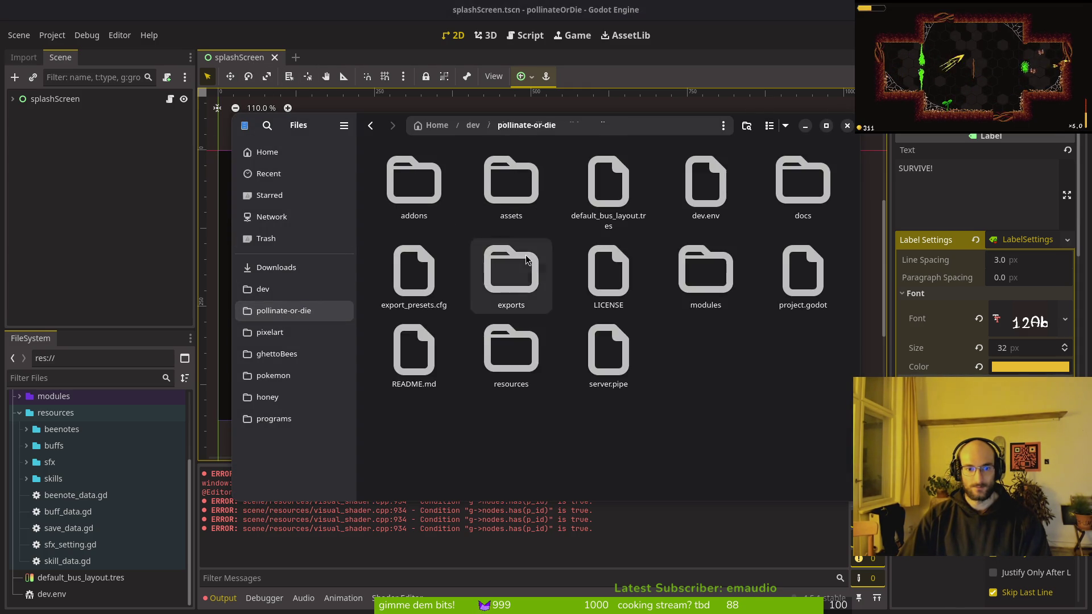
{"action": "double_click", "coordinate": [515, 273]}
{"action": "key", "text": "ctrl+x"}
{"action": "left_click", "coordinate": [275, 267]}
{"action": "double_click", "coordinate": [515, 273]}
{"action": "double_click", "coordinate": [513, 177]}
{"action": "key", "text": "ctrl+v"}
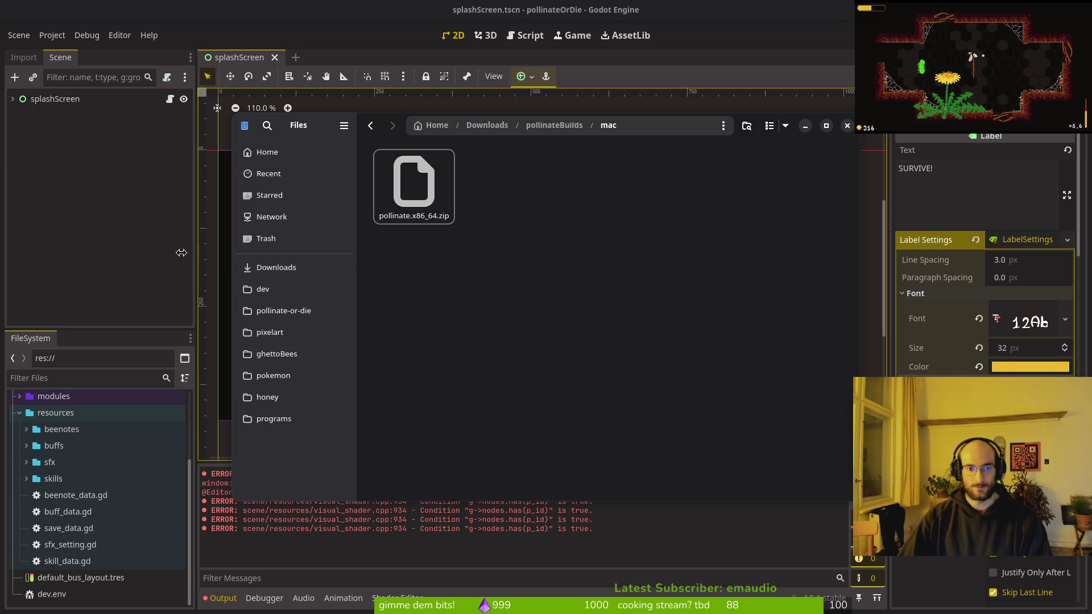
Step: Reload the externally changed project.godot from disk and launch the game with F5
{"action": "left_click", "coordinate": [73, 176]}
{"action": "left_click", "coordinate": [529, 389]}
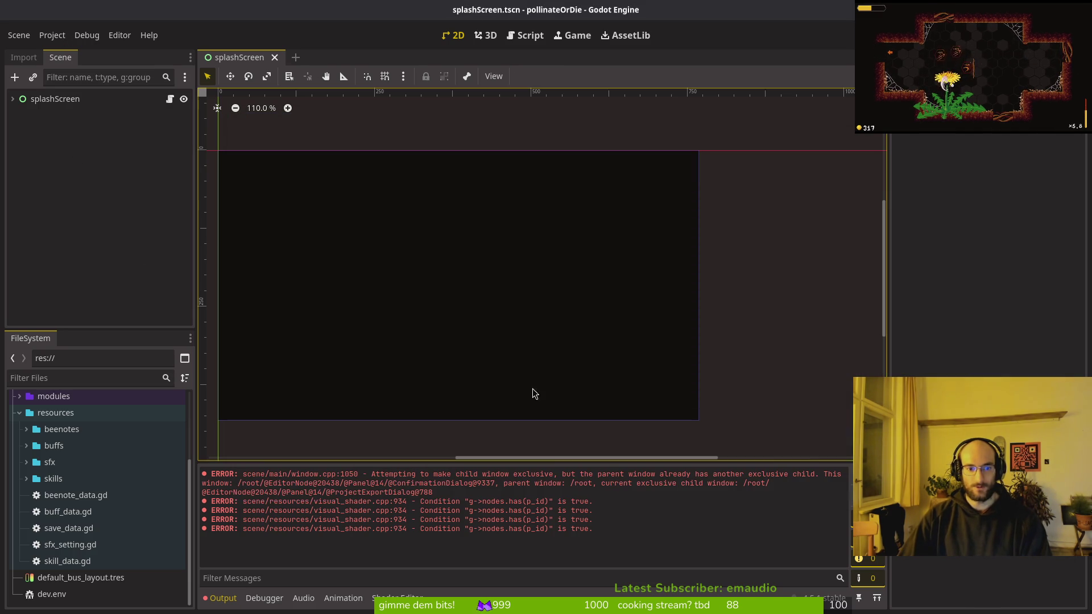
{"action": "key", "text": "alt+Tab"}
{"action": "key", "text": "alt+Tab"}
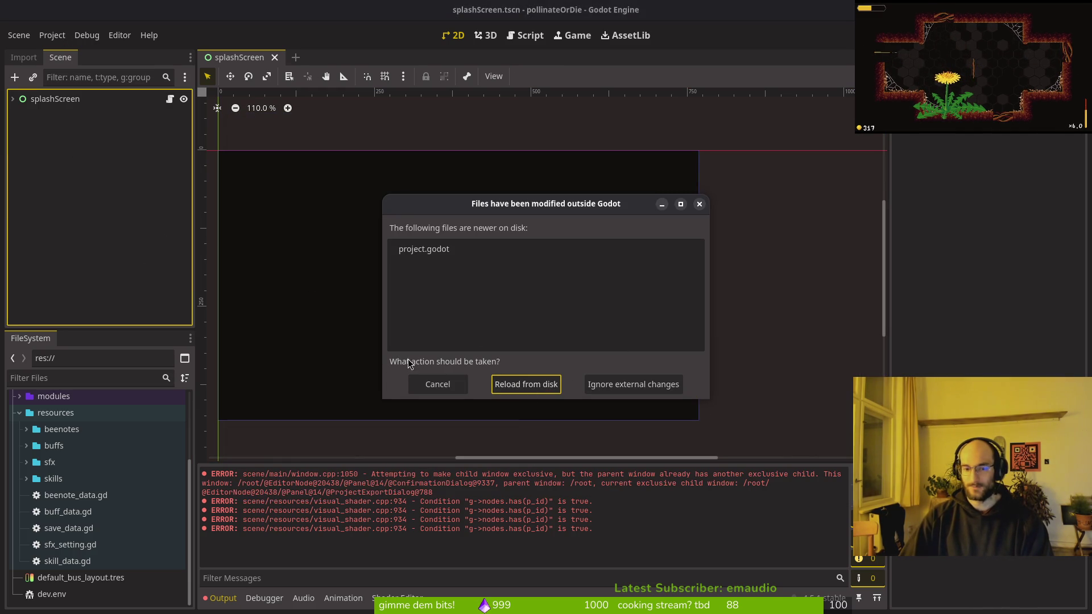
{"action": "left_click", "coordinate": [521, 388]}
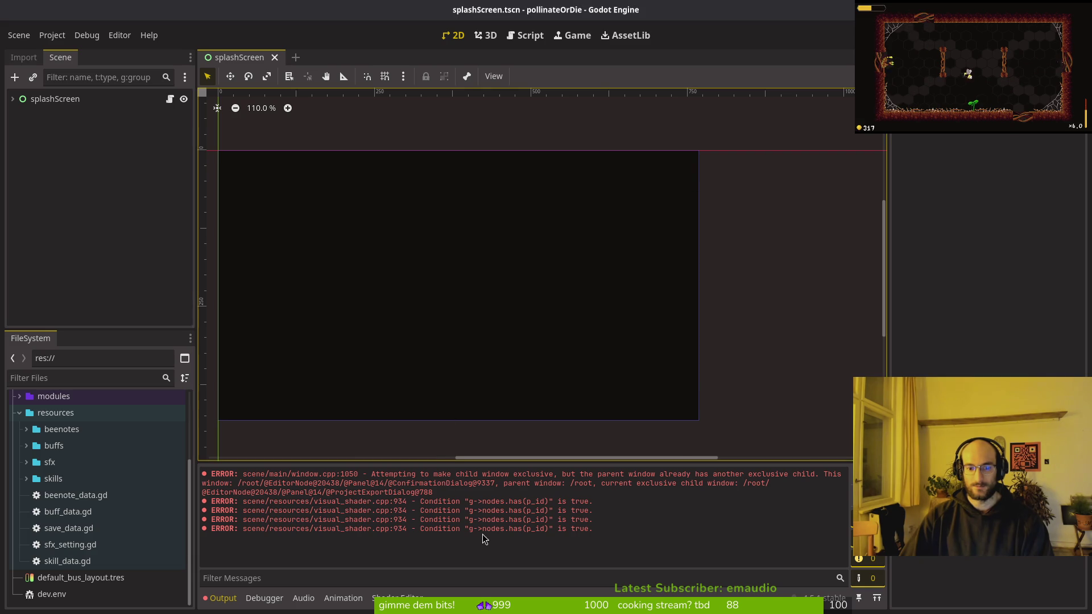
{"action": "left_click", "coordinate": [114, 203]}
{"action": "left_click", "coordinate": [387, 257]}
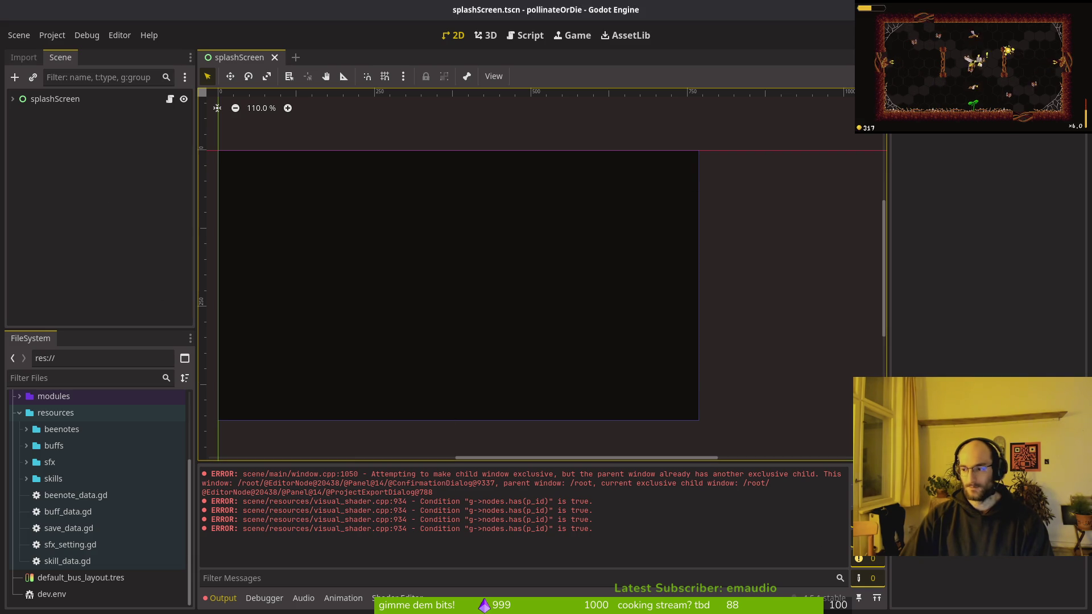
{"action": "key", "text": "F5"}
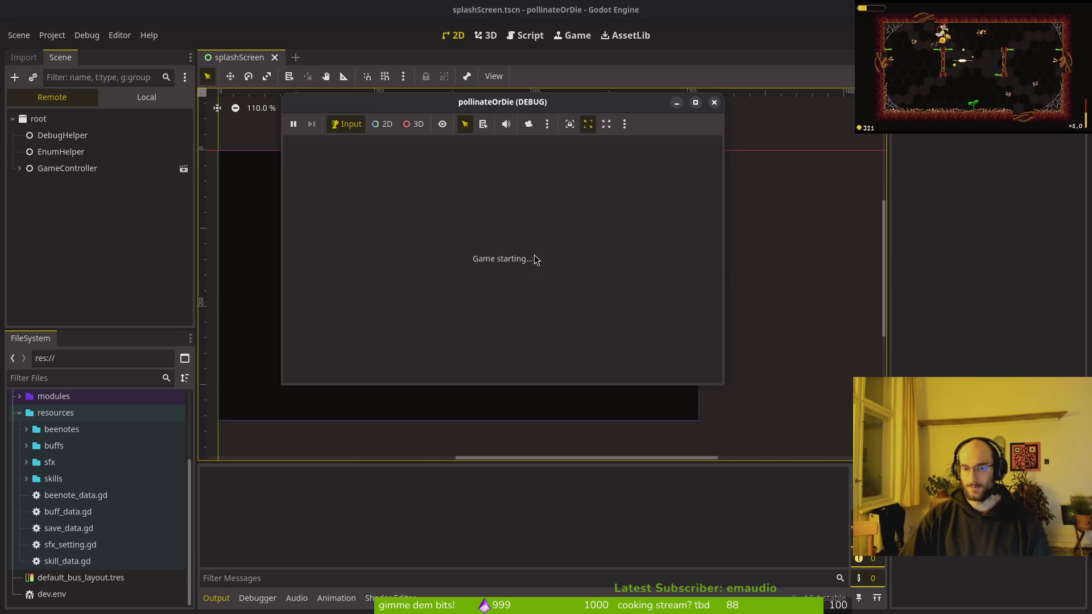
Step: Play past the splash screen into the game, stop the run and return to the 2D editor
{"action": "left_click", "coordinate": [533, 254]}
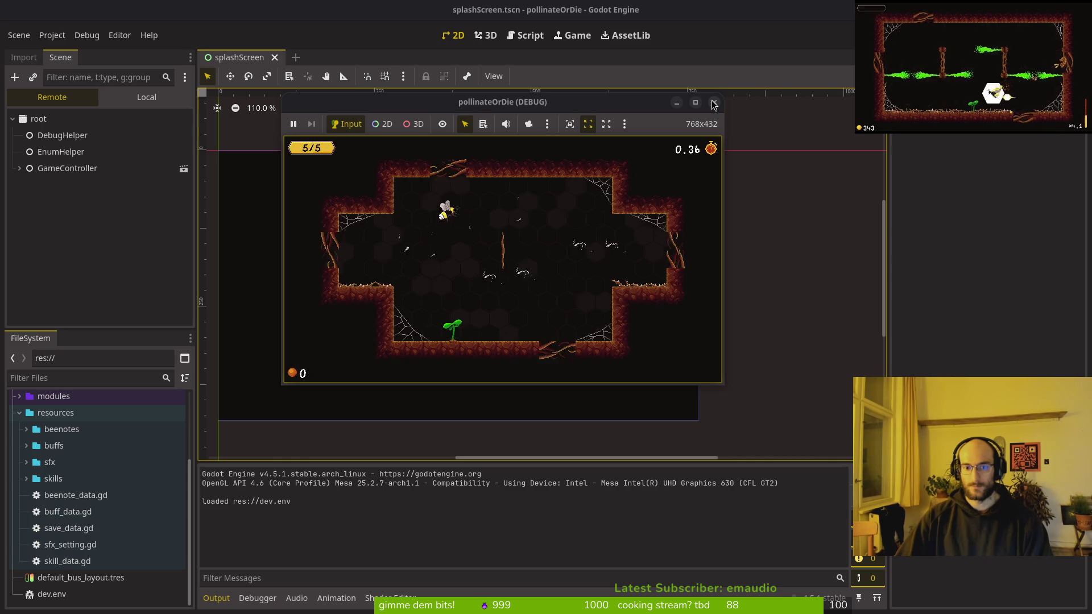
{"action": "left_click", "coordinate": [714, 103]}
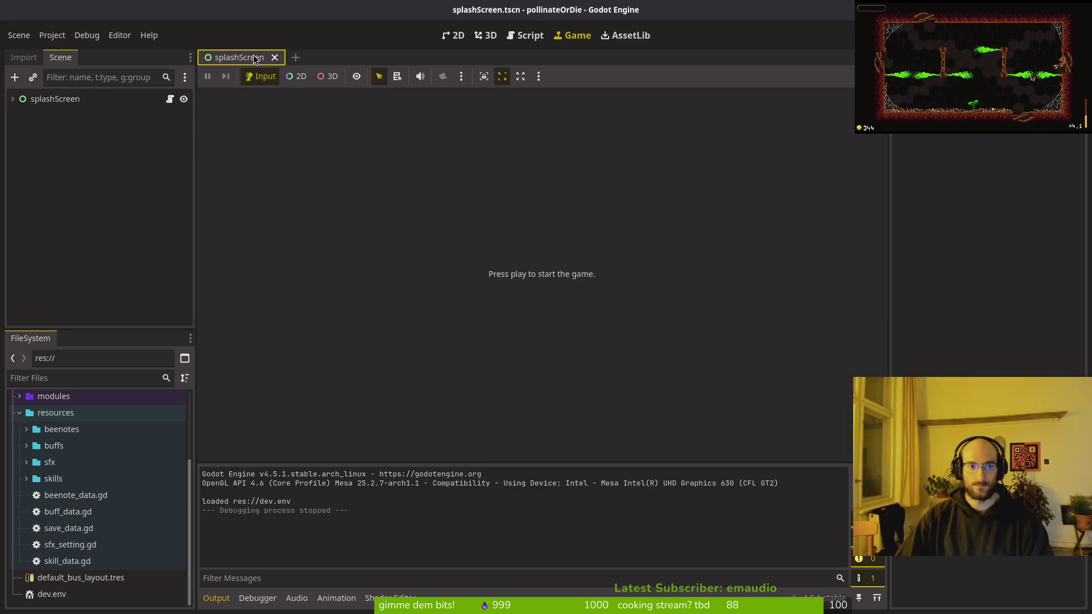
{"action": "key", "text": "ctrl+F1"}
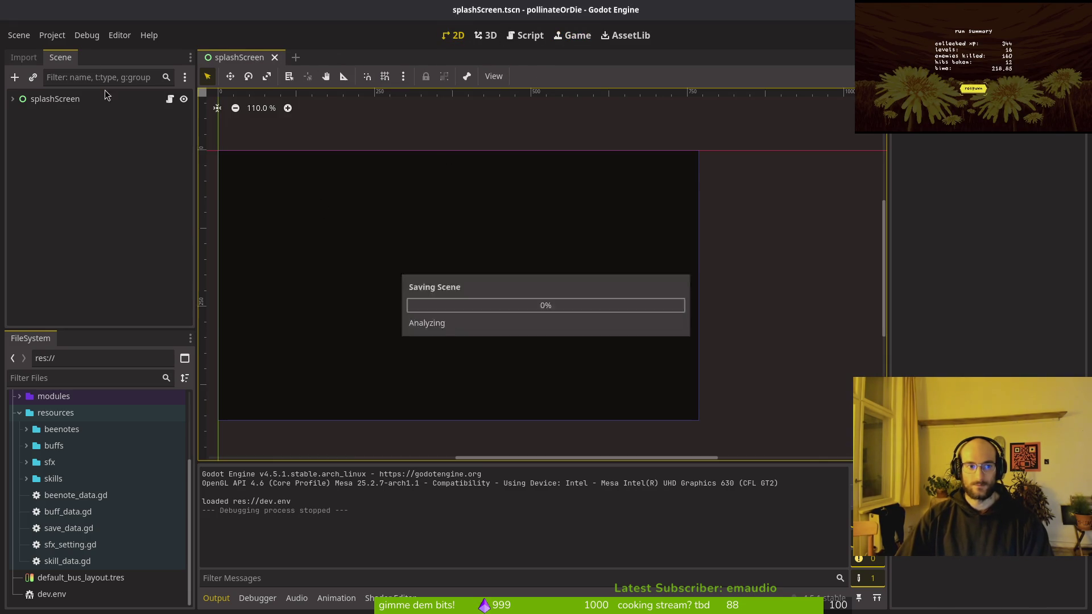
Step: Trash the old macOS zip and confirm the project's exports folder is empty
{"action": "left_click", "coordinate": [51, 34]}
{"action": "left_click", "coordinate": [608, 295]}
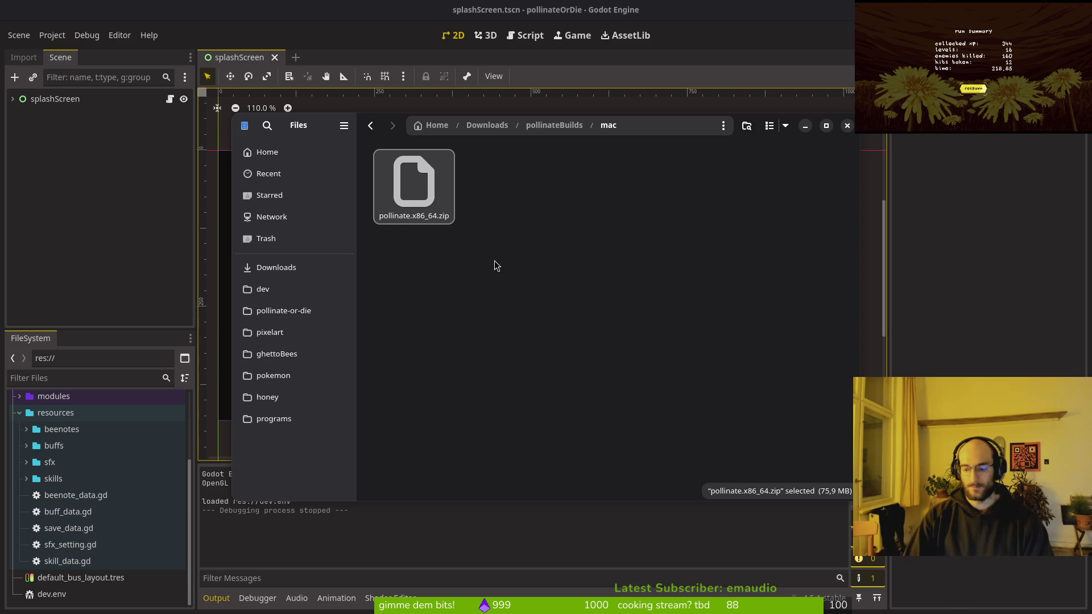
{"action": "key", "text": "Delete"}
{"action": "left_click", "coordinate": [283, 310]}
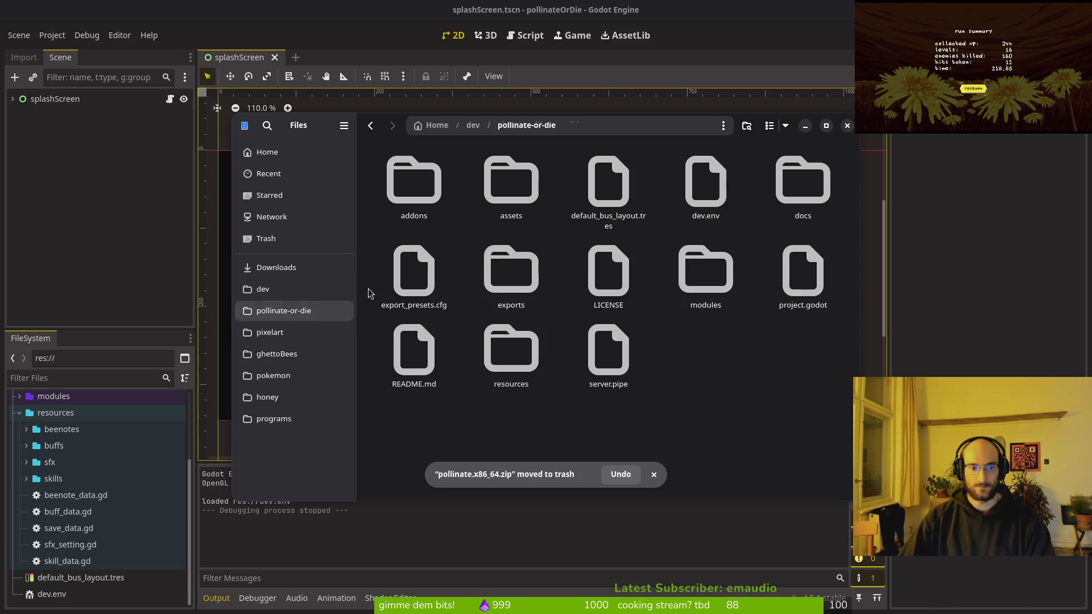
{"action": "double_click", "coordinate": [534, 271]}
{"action": "left_click", "coordinate": [103, 217]}
Step: Re-export the macOS build as pollinate.x86_64.zip and drag it into pollinateBuilds/mac
{"action": "left_click", "coordinate": [51, 34]}
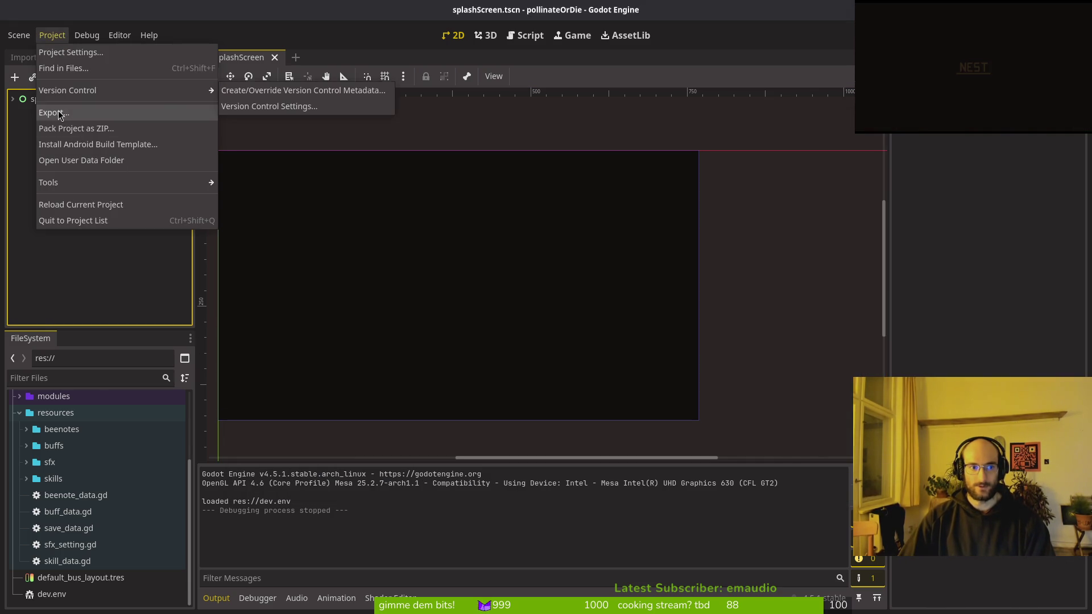
{"action": "left_click", "coordinate": [59, 115]}
{"action": "left_click", "coordinate": [554, 412]}
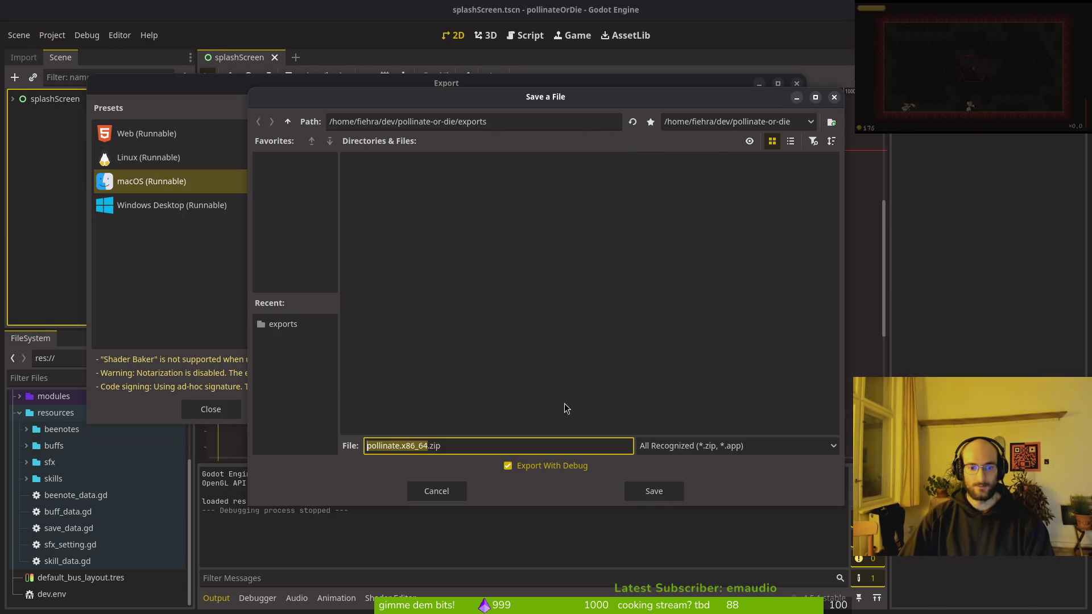
{"action": "left_click", "coordinate": [668, 492]}
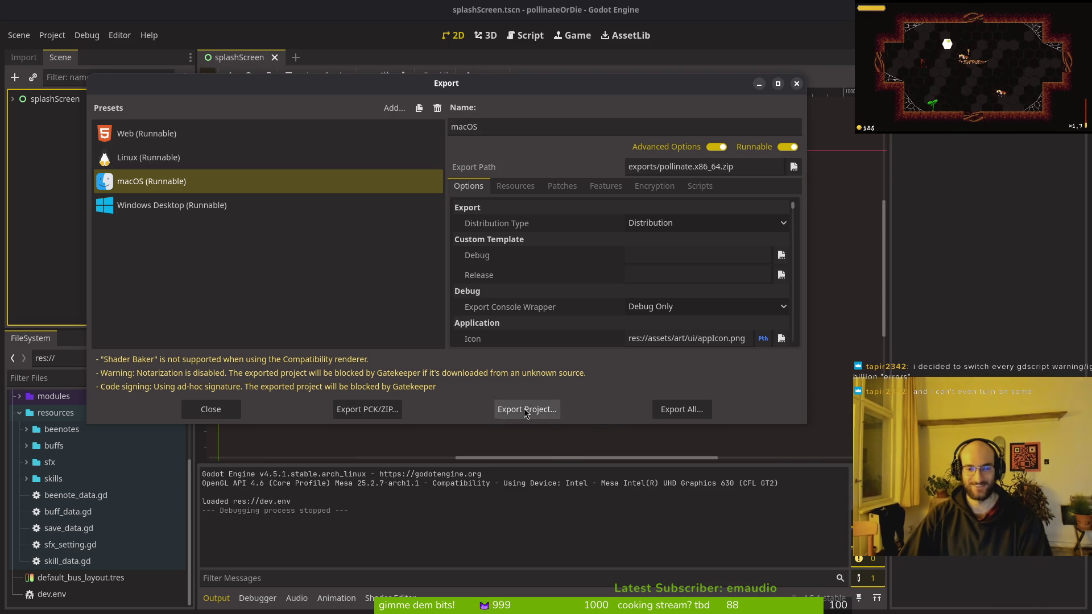
{"action": "left_click", "coordinate": [210, 410]}
{"action": "mouse_move", "coordinate": [414, 182]}
{"action": "left_mouse_down"}
{"action": "mouse_move", "coordinate": [284, 310]}
{"action": "mouse_move", "coordinate": [486, 215]}
{"action": "mouse_move", "coordinate": [511, 278]}
{"action": "mouse_move", "coordinate": [489, 225]}
{"action": "mouse_move", "coordinate": [588, 324]}
{"action": "left_mouse_up"}
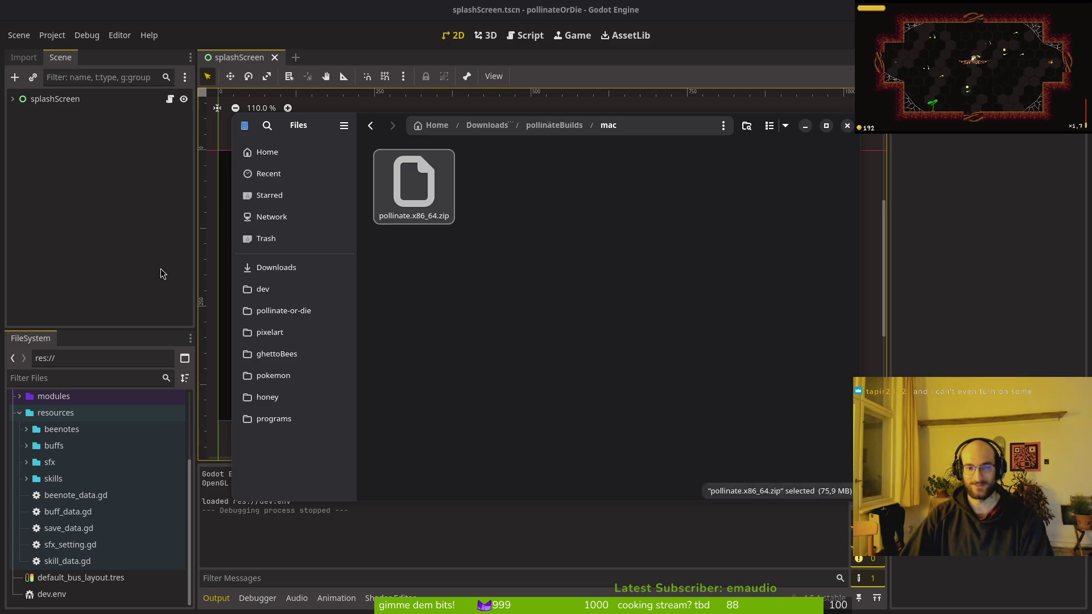
Step: Export the Windows Desktop preset as pollinate.exe in exports, then close the Export dialog
{"action": "left_click", "coordinate": [52, 35]}
{"action": "left_click", "coordinate": [52, 35]}
{"action": "left_click", "coordinate": [164, 112]}
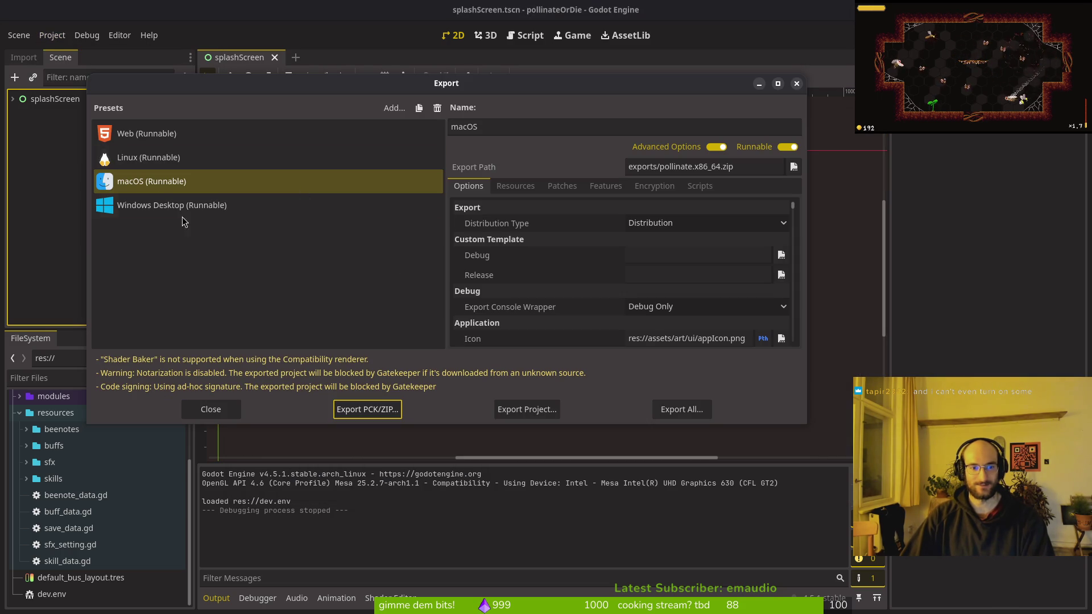
{"action": "left_click", "coordinate": [216, 206]}
{"action": "left_click", "coordinate": [527, 410]}
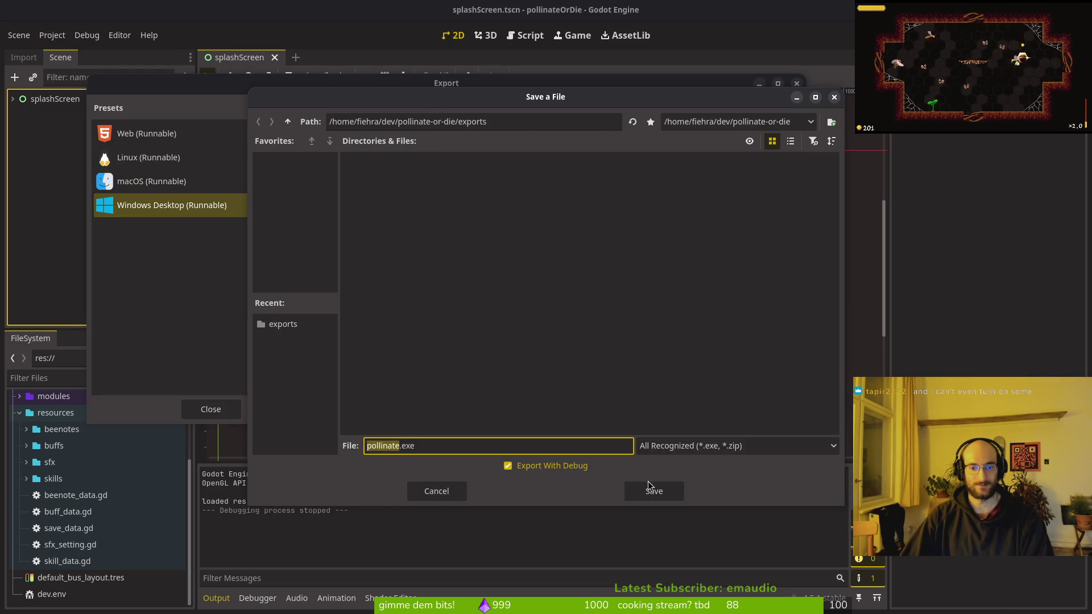
{"action": "left_click", "coordinate": [654, 490]}
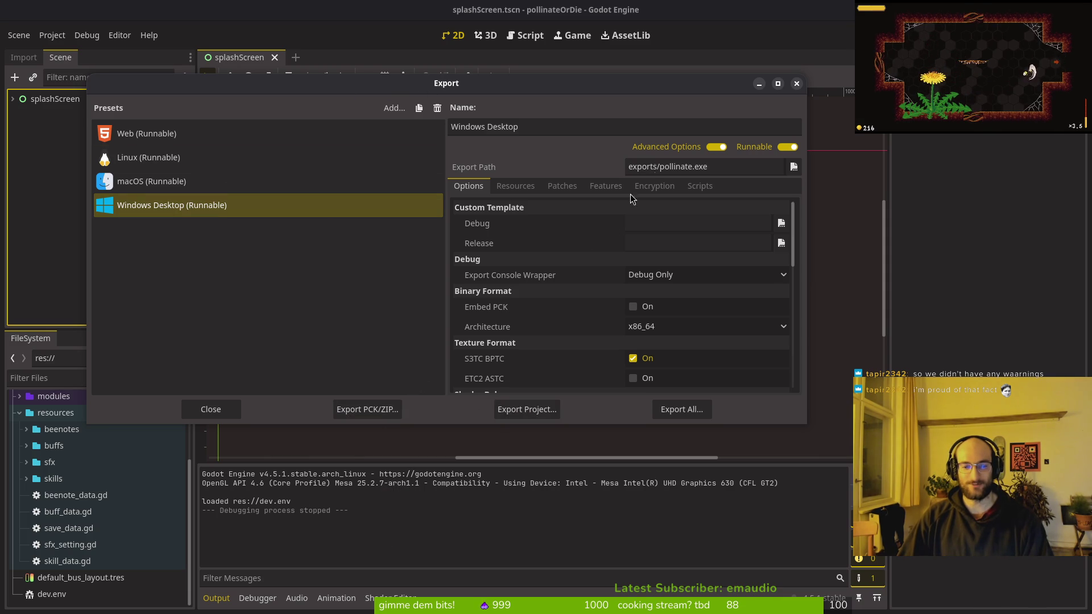
{"action": "left_click", "coordinate": [797, 84]}
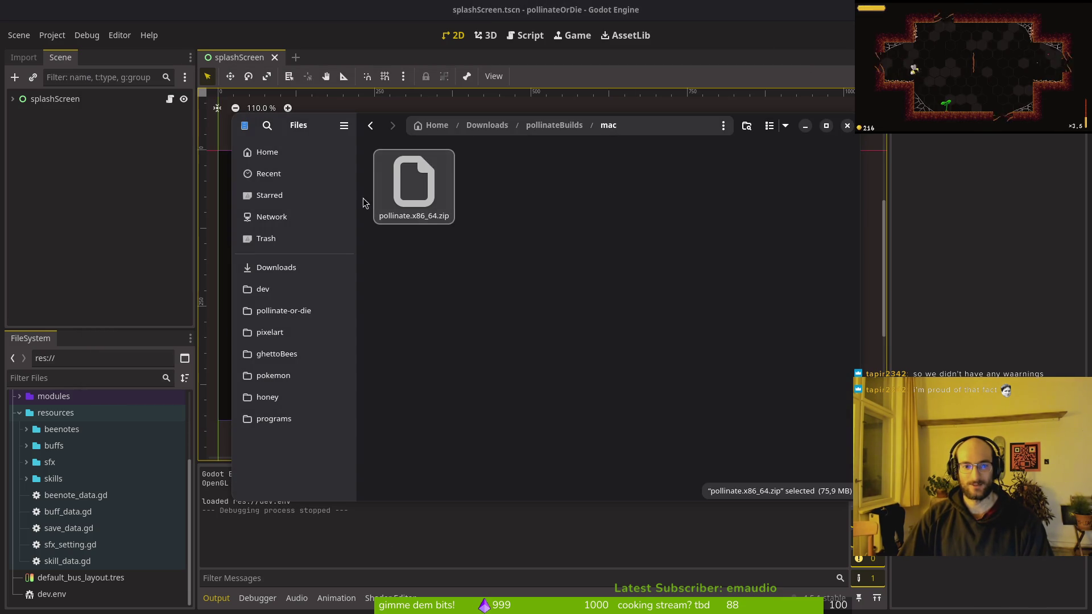
Step: Put pollinate.console.exe, pollinate.exe and pollinate.pck into Downloads/pollinateBuilds/windows and close Files
{"action": "left_click", "coordinate": [284, 310]}
{"action": "double_click", "coordinate": [539, 262]}
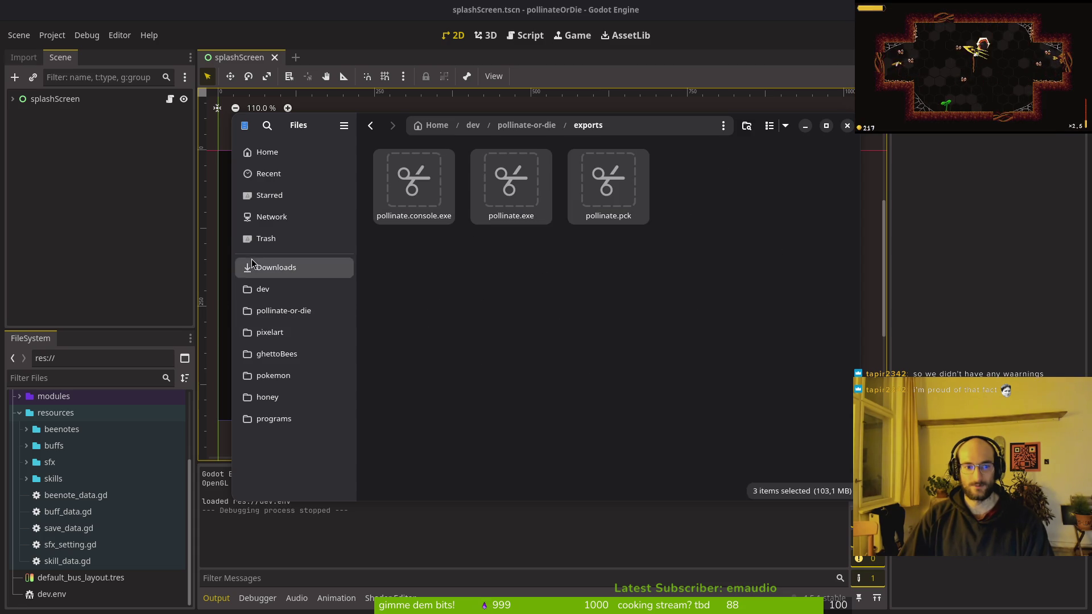
{"action": "left_click", "coordinate": [277, 268]}
{"action": "double_click", "coordinate": [438, 253]}
{"action": "double_click", "coordinate": [612, 198]}
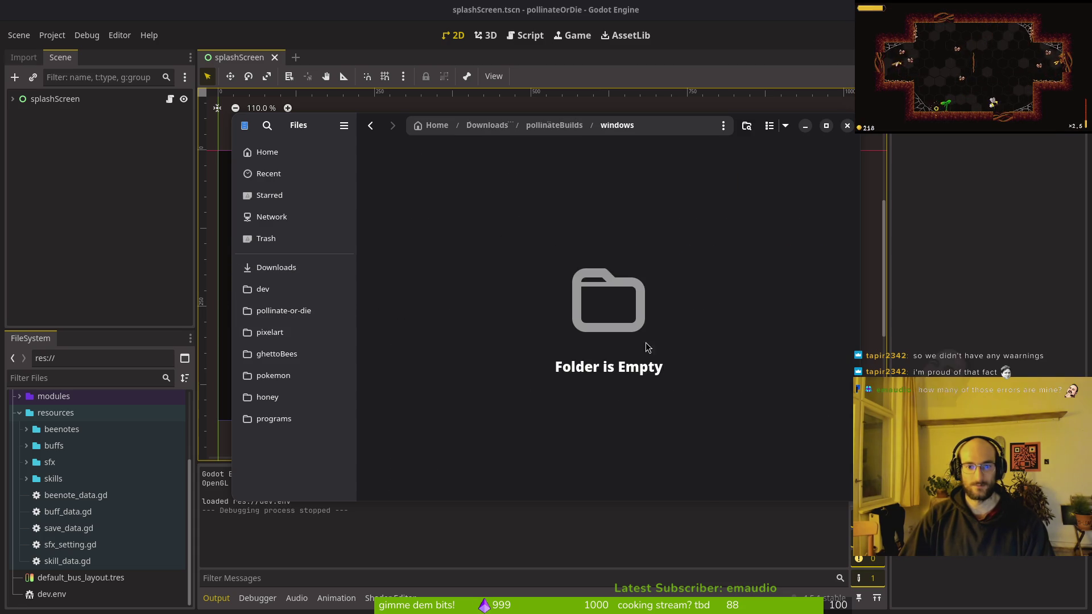
{"action": "left_click", "coordinate": [847, 126]}
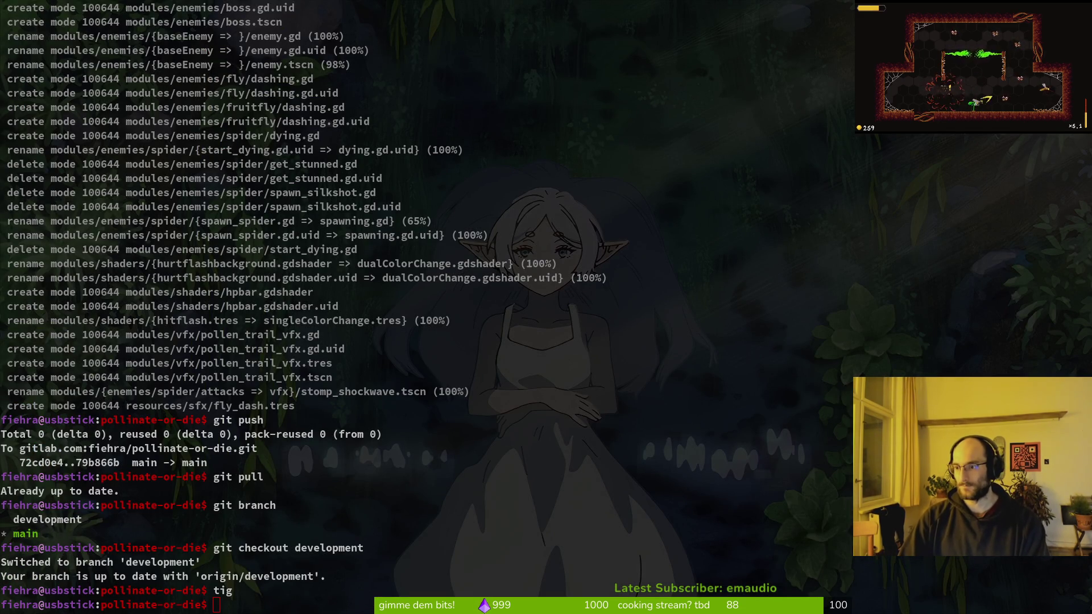
Step: Clear the pollinate-or-die terminal with the clear command, leaving a fresh prompt
{"action": "left_click", "coordinate": [455, 220]}
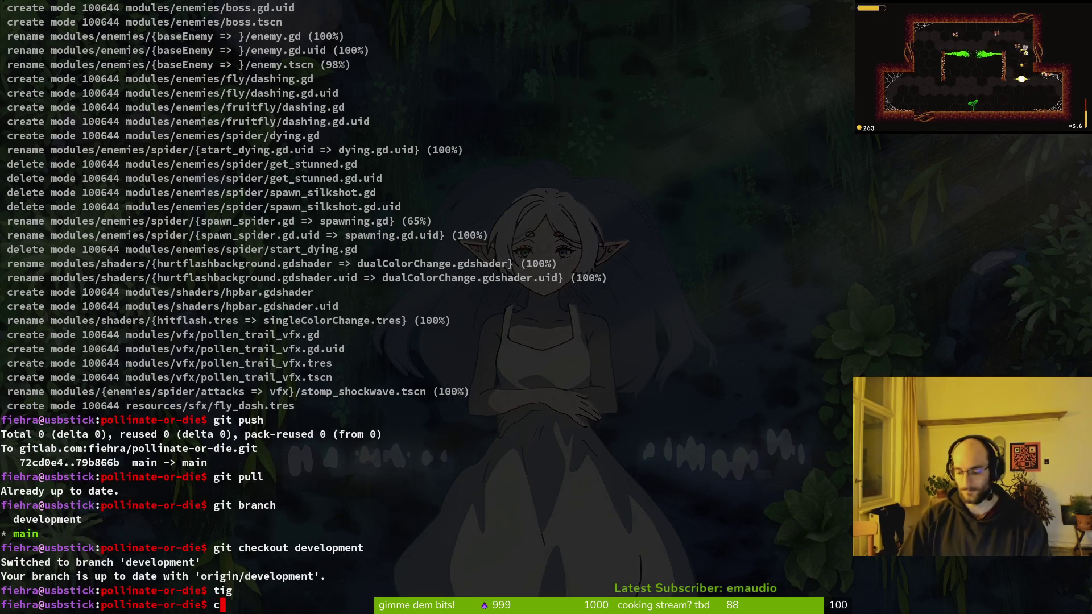
{"action": "type", "text": "lear"}
{"action": "key", "text": "Return"}
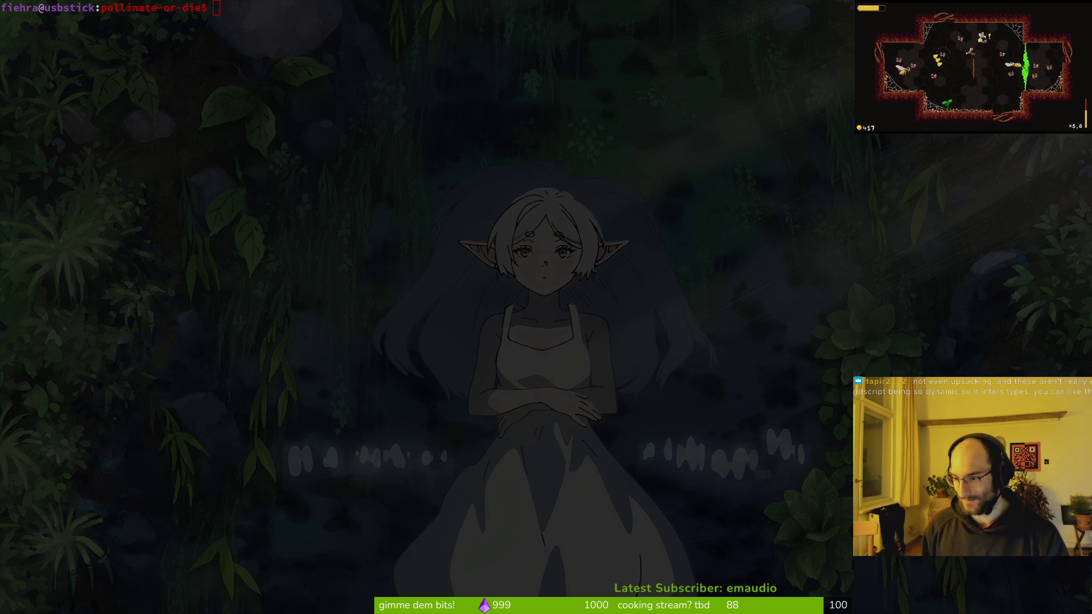
{"action": "key", "text": "super+2"}
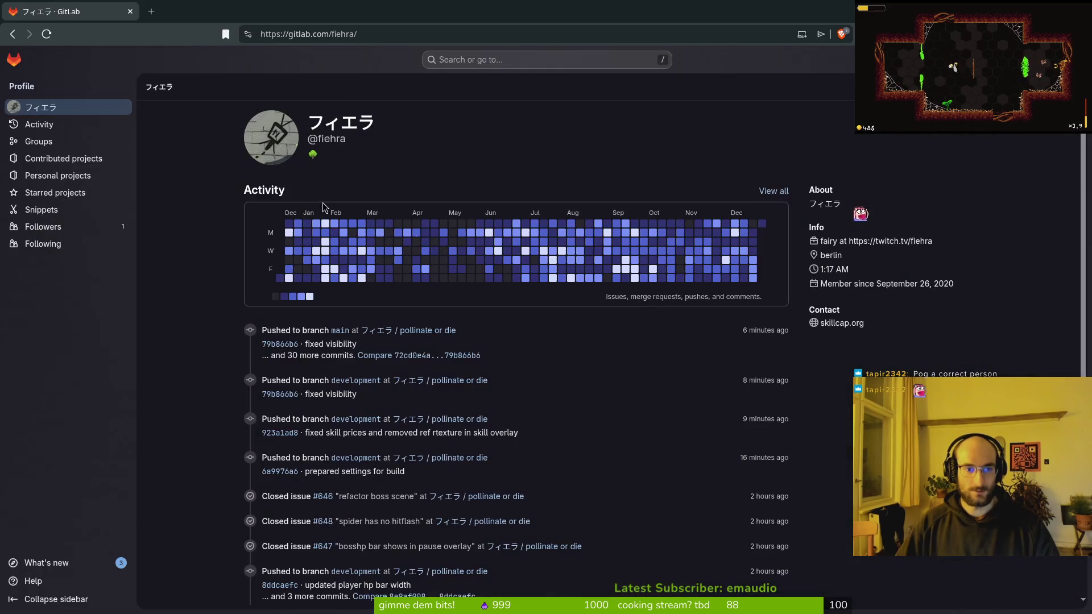
Step: Open the pollinate or die project page in GitLab, then bring Steam's library forward
{"action": "left_click", "coordinate": [416, 331]}
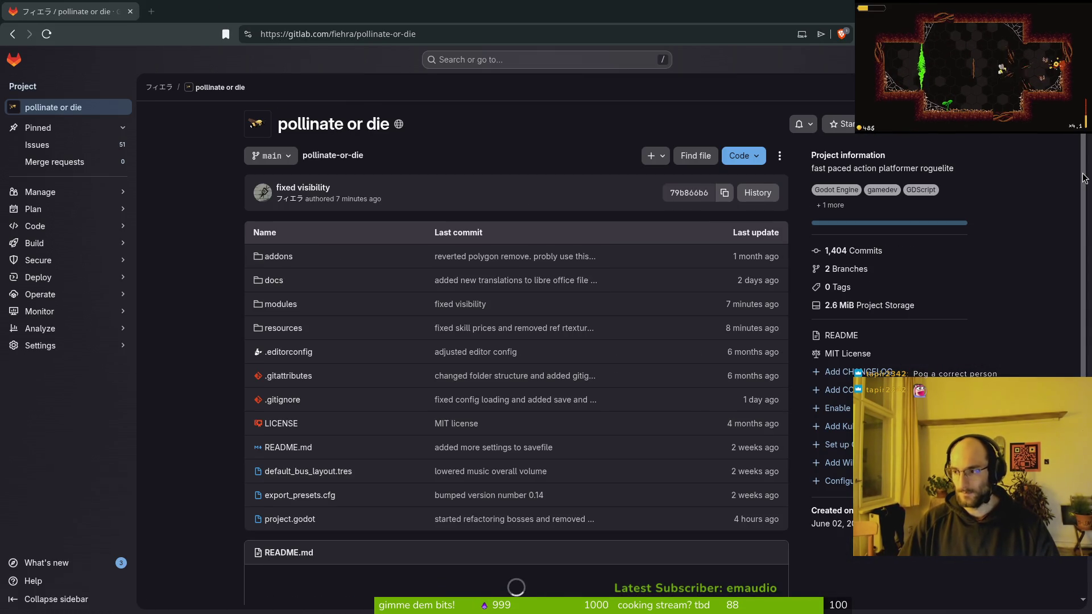
{"action": "key", "text": "super"}
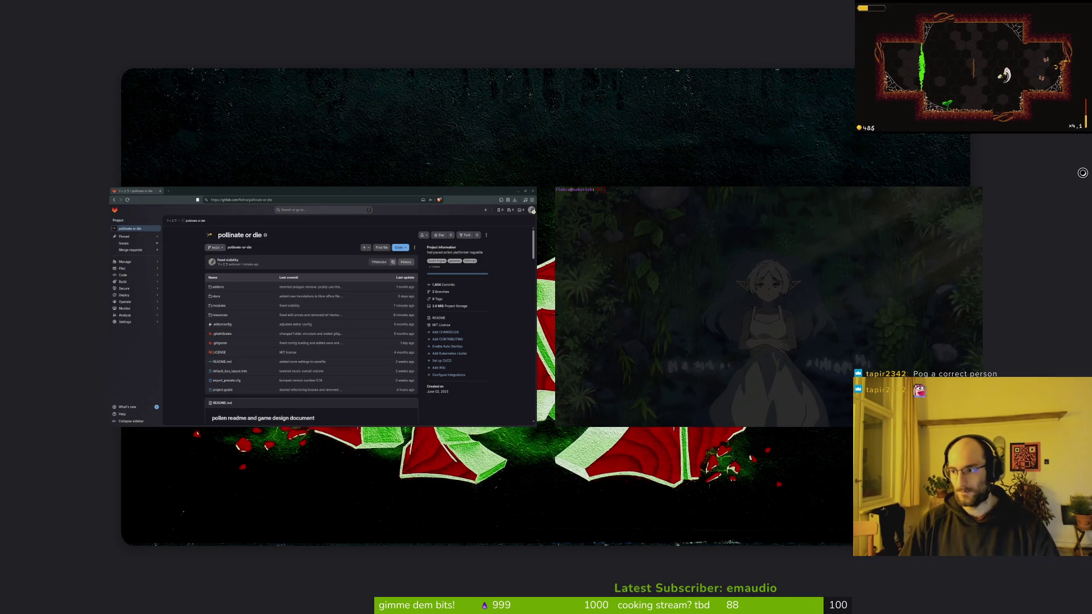
{"action": "key", "text": "super"}
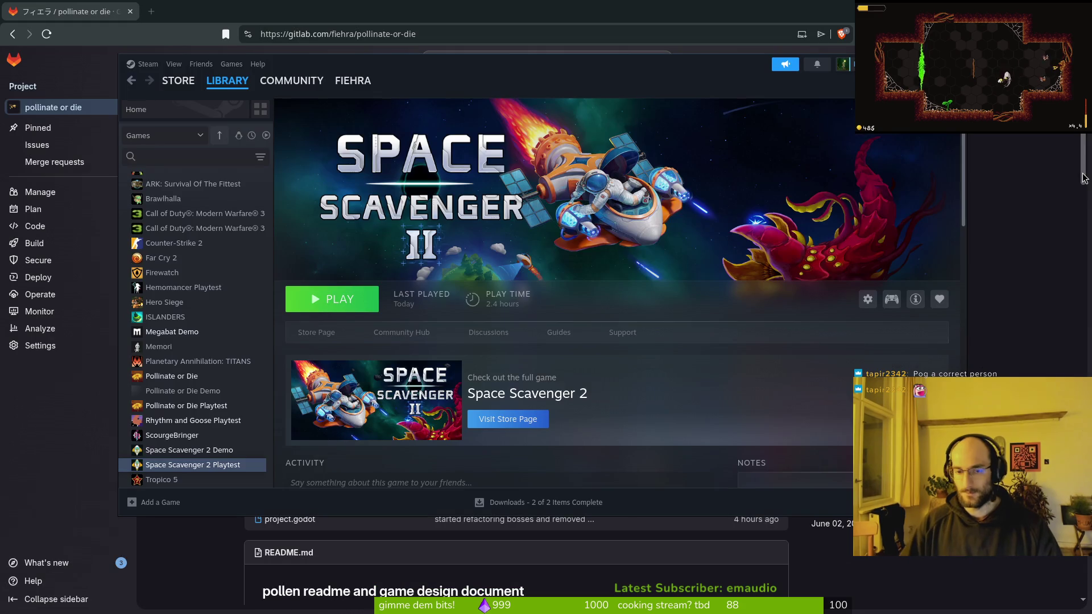
Step: Read the Pollinate or Die Playtest patch 0.16 notes in Steam, then close Steam
{"action": "scroll", "coordinate": [171, 342], "scroll_direction": "down", "scroll_amount": 1}
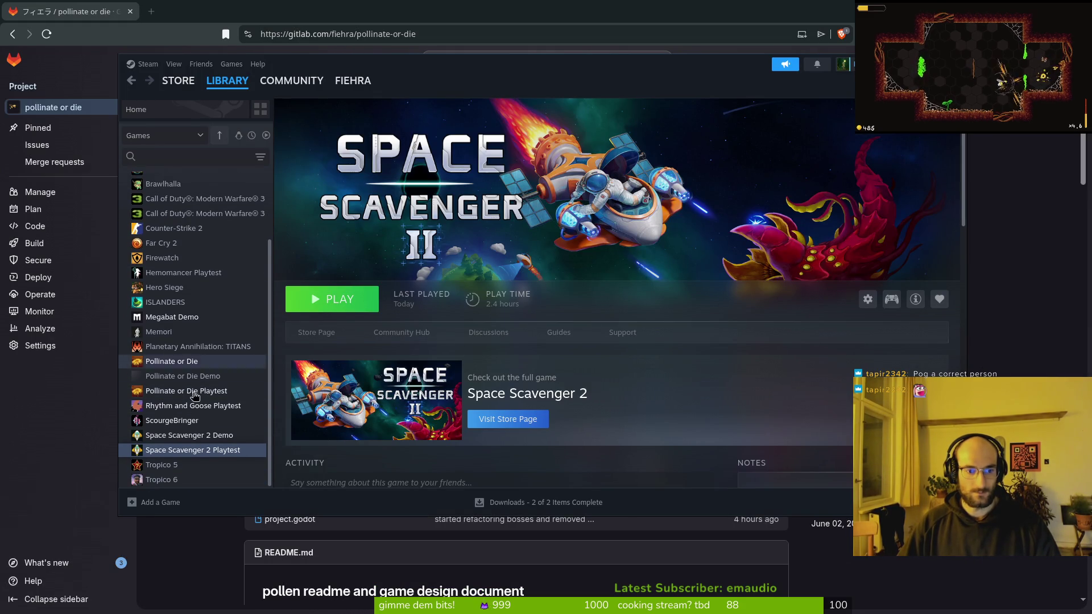
{"action": "left_click", "coordinate": [196, 391]}
{"action": "scroll", "coordinate": [398, 256], "scroll_direction": "down", "scroll_amount": 5}
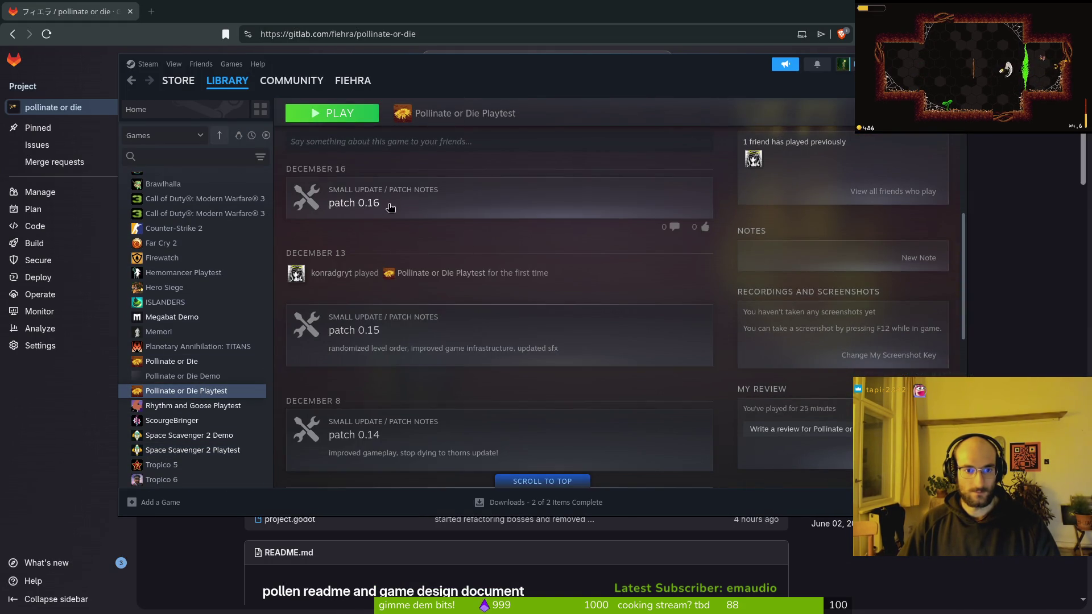
{"action": "left_click", "coordinate": [353, 207]}
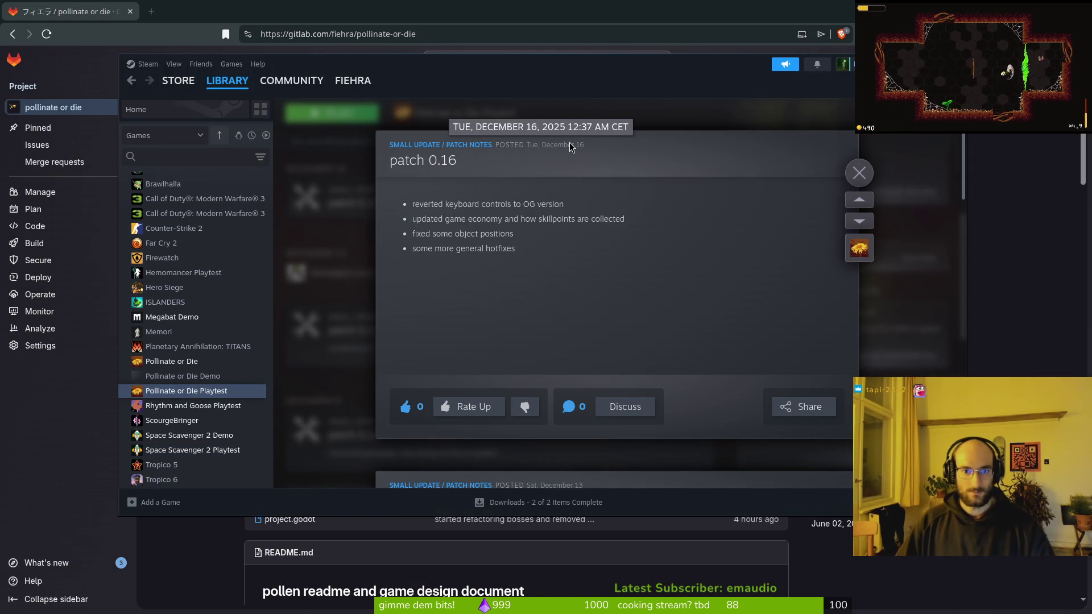
{"action": "left_click", "coordinate": [321, 9]}
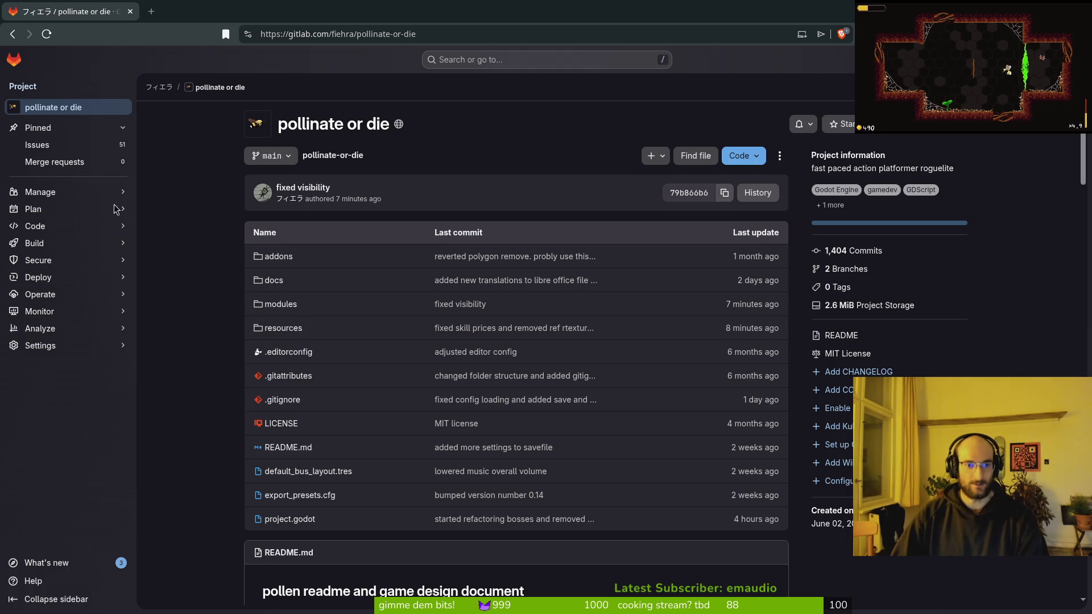
Step: Browse the main-branch Code > Commits list back to mid-December's changelog.md addition
{"action": "mouse_move", "coordinate": [69, 217]}
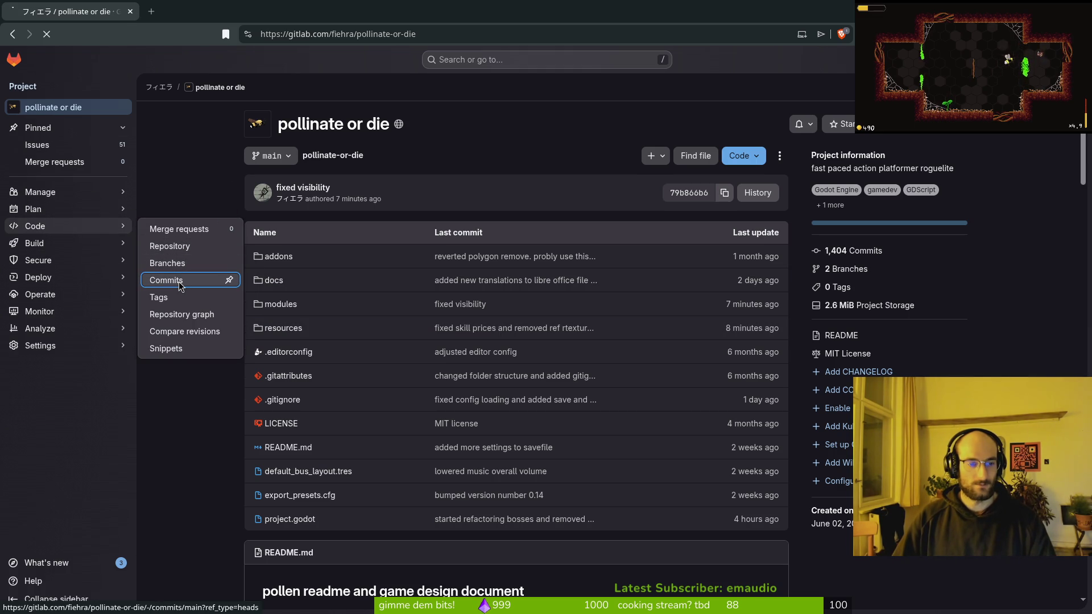
{"action": "left_click", "coordinate": [169, 250]}
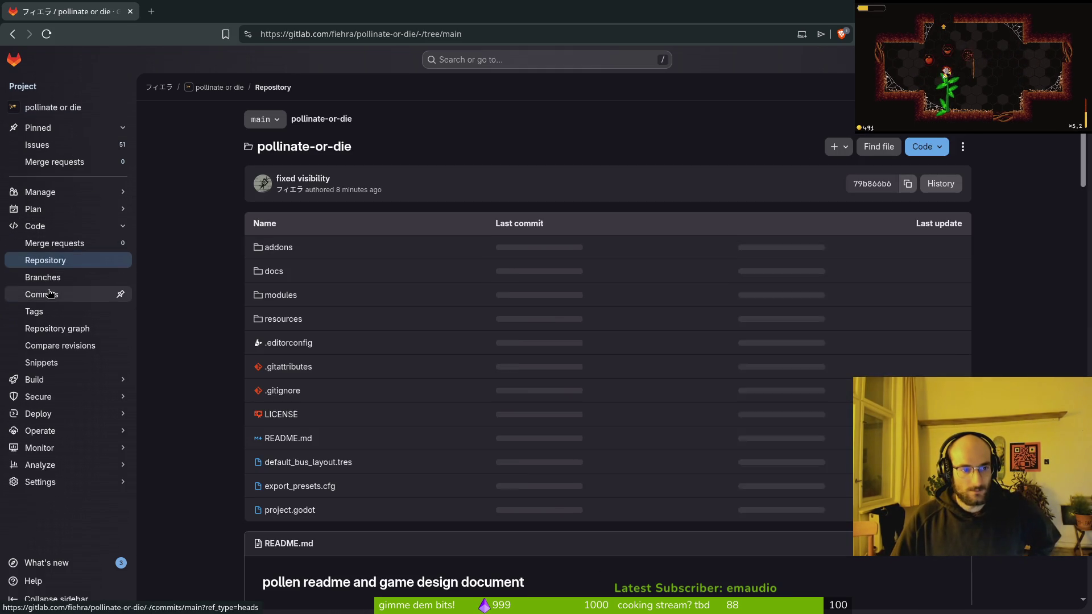
{"action": "left_click", "coordinate": [50, 294]}
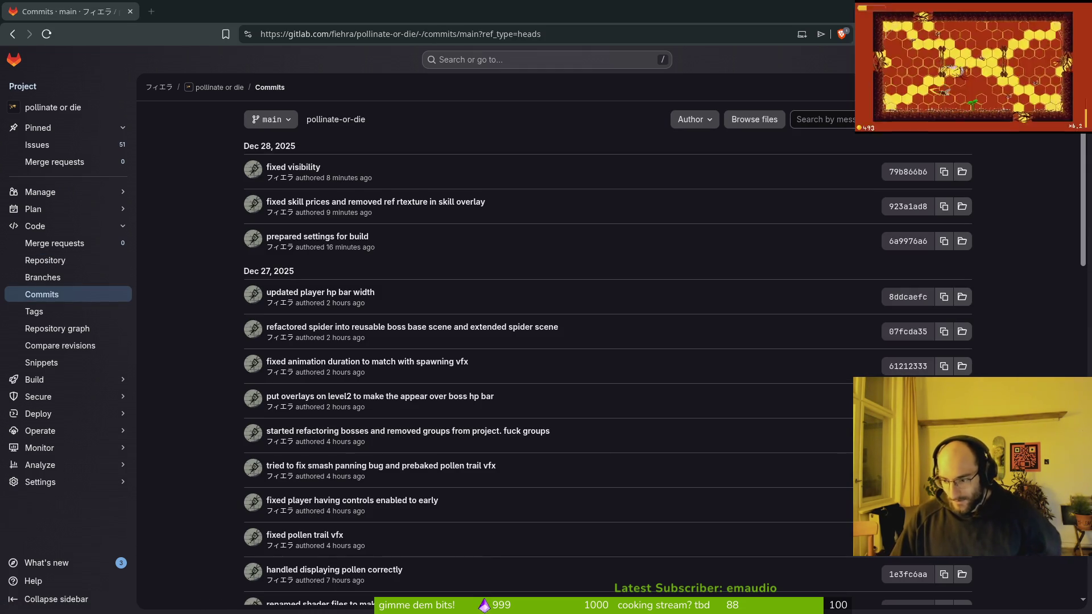
{"action": "scroll", "coordinate": [234, 361], "scroll_direction": "down", "scroll_amount": 12}
{"action": "scroll", "coordinate": [235, 381], "scroll_direction": "down", "scroll_amount": 5}
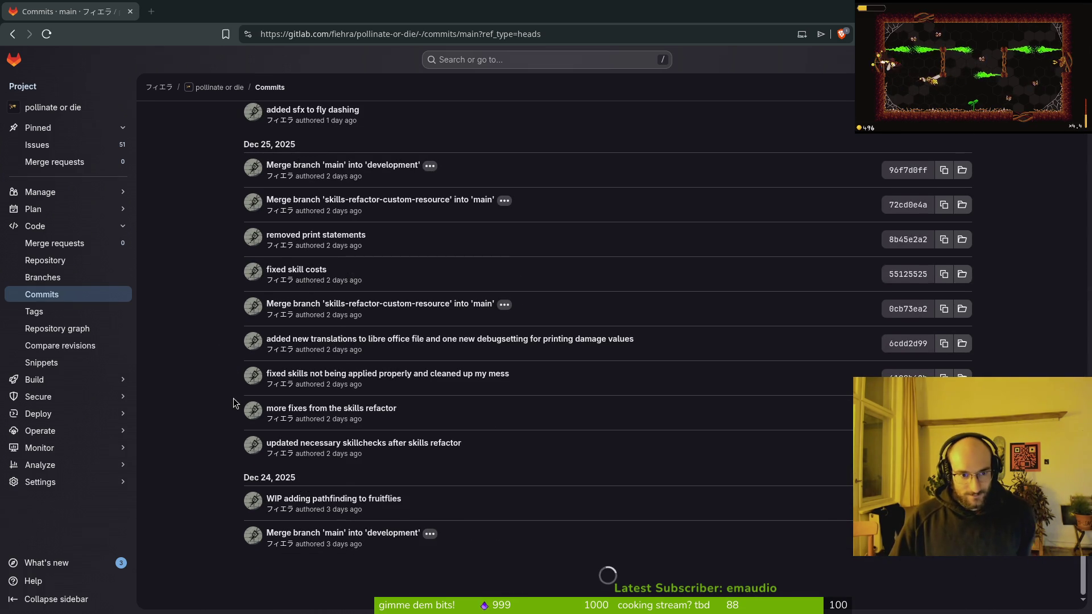
{"action": "scroll", "coordinate": [227, 472], "scroll_direction": "down", "scroll_amount": 8}
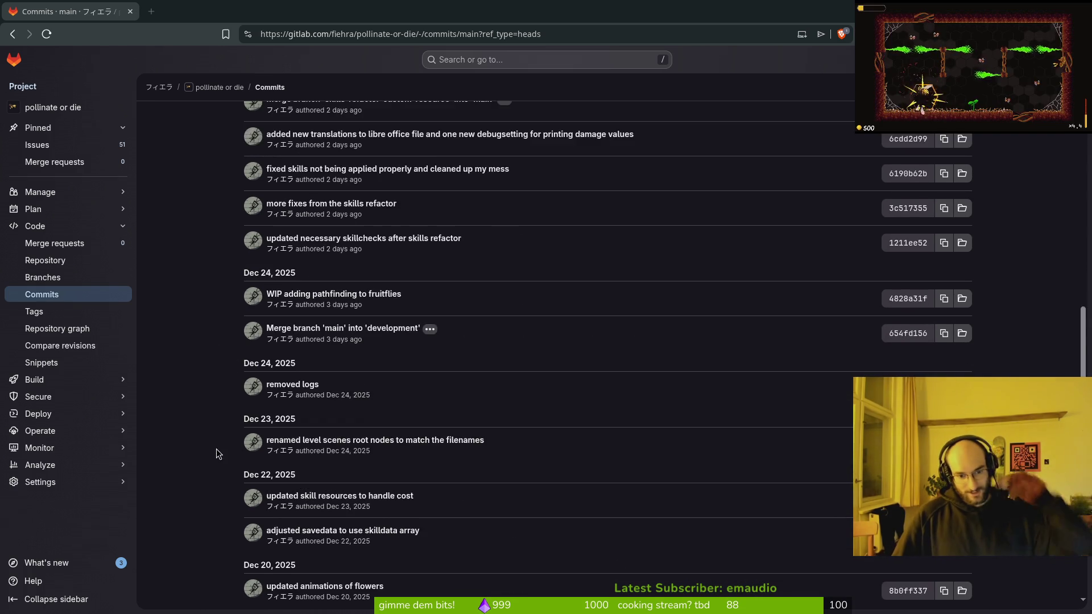
{"action": "scroll", "coordinate": [208, 398], "scroll_direction": "down", "scroll_amount": 12}
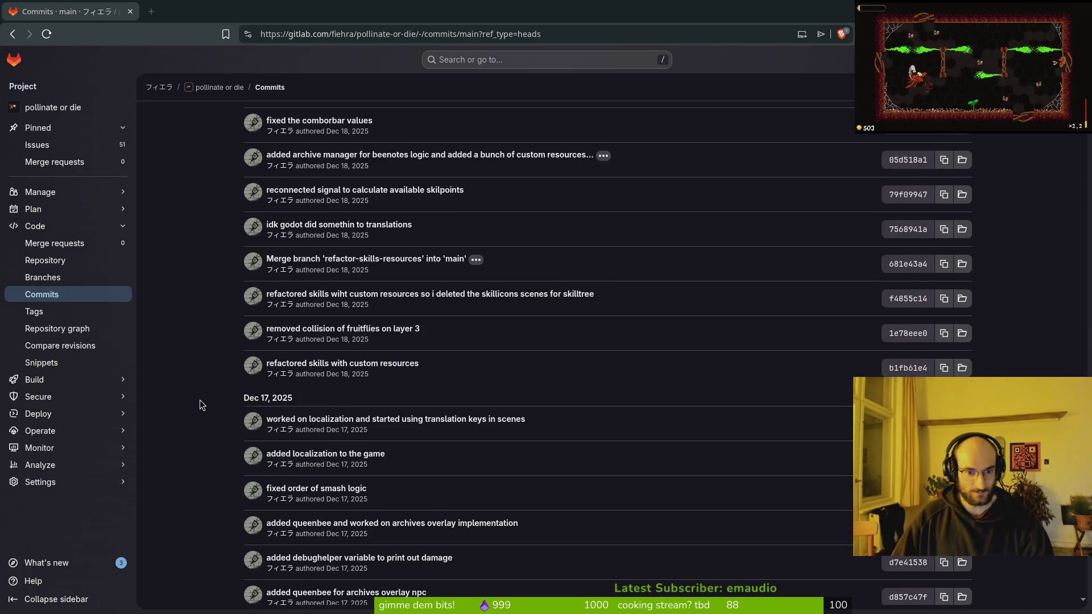
{"action": "scroll", "coordinate": [200, 409], "scroll_direction": "up", "scroll_amount": 3}
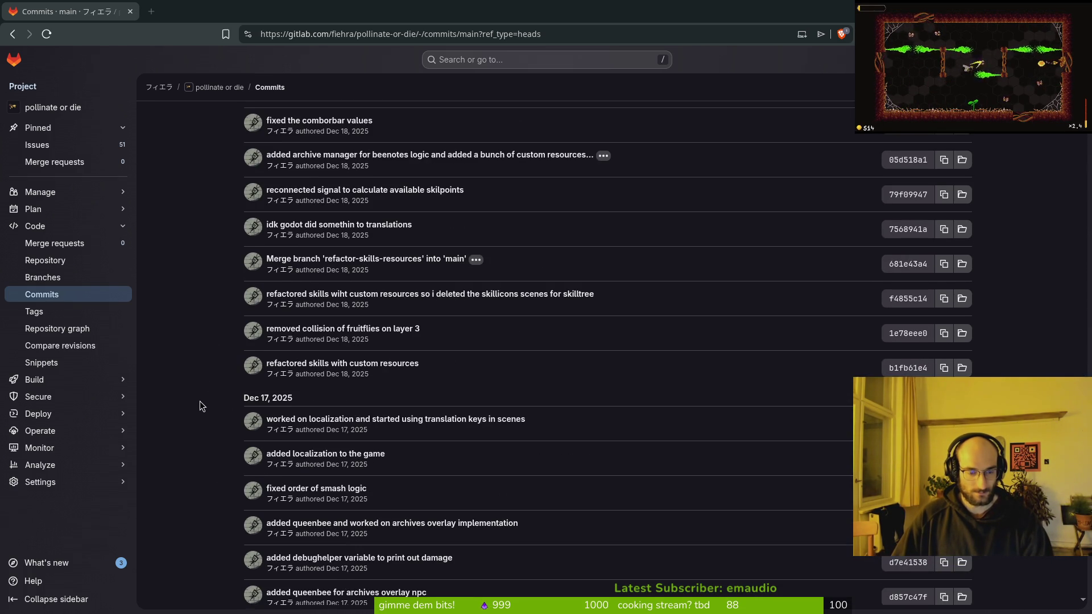
{"action": "scroll", "coordinate": [302, 233], "scroll_direction": "down", "scroll_amount": 4}
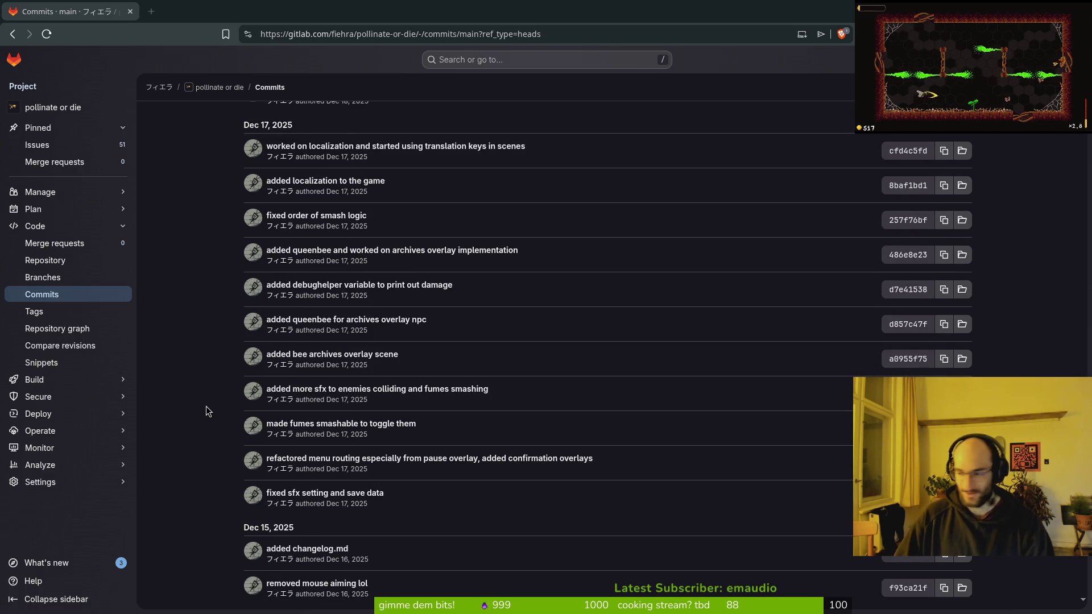
{"action": "key", "text": "ctrl+alt+t"}
Step: Open docs/changelog.md in Neovim from the pollinate-or-die project via file search
{"action": "type", "text": "cd dev/p"}
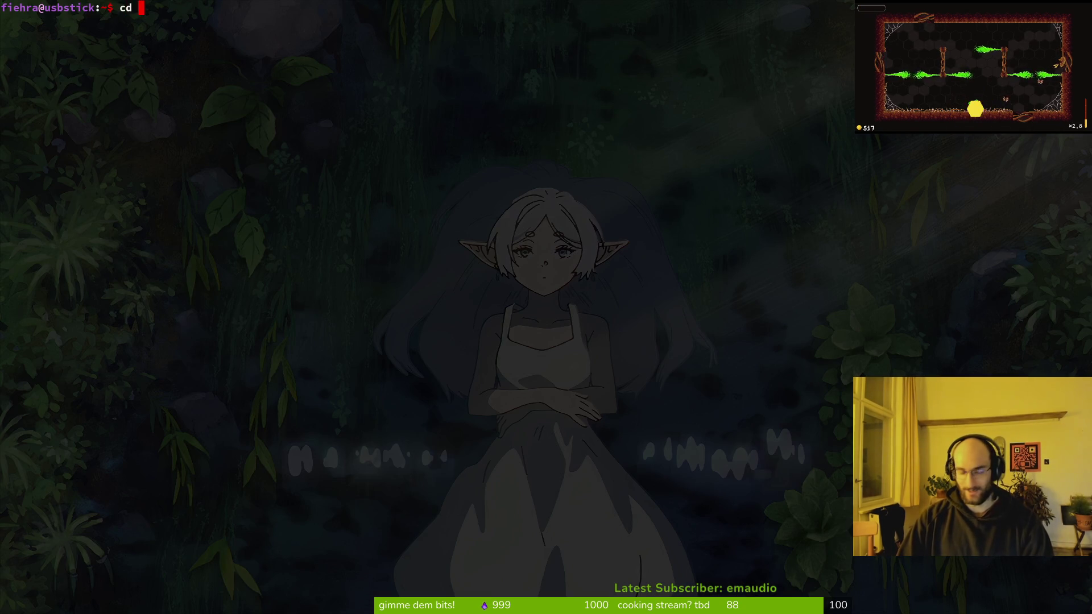
{"action": "key", "text": "Tab"}
{"action": "key", "text": "Return"}
{"action": "key", "text": "ctrl+p"}
{"action": "type", "text": "ch"}
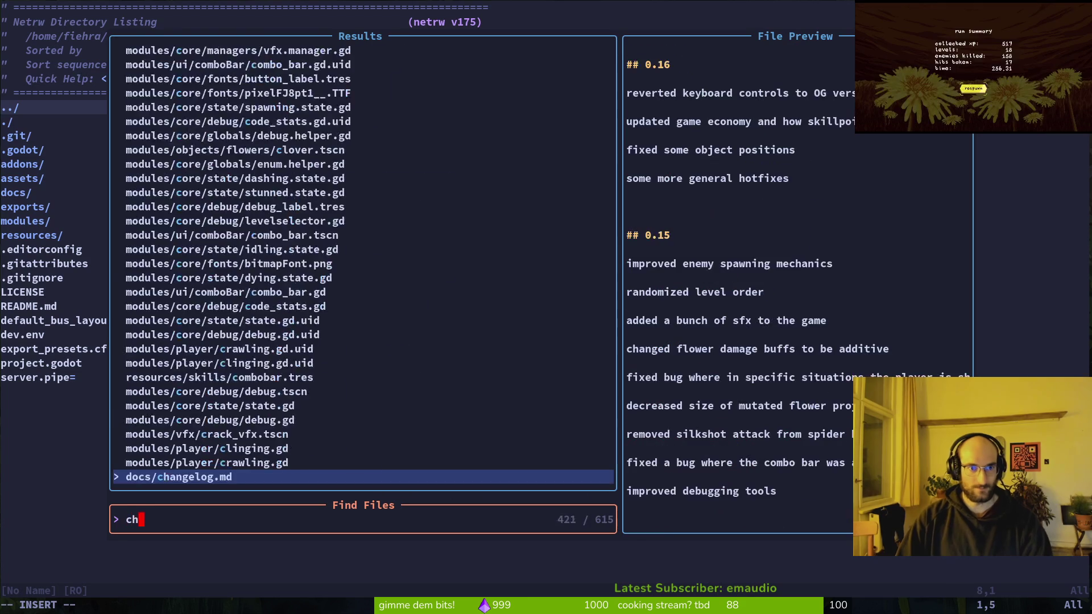
{"action": "type", "text": "ange"}
{"action": "key", "text": "Return"}
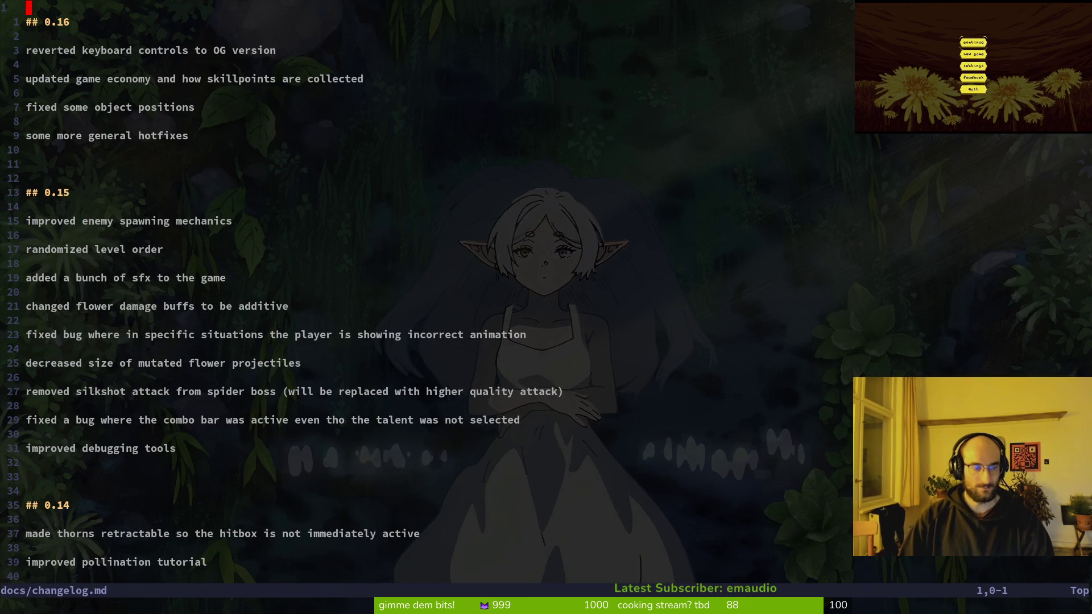
Step: Add a '## 0.17' heading above the 0.16 entry and save the changelog
{"action": "type", "text": "i##"}
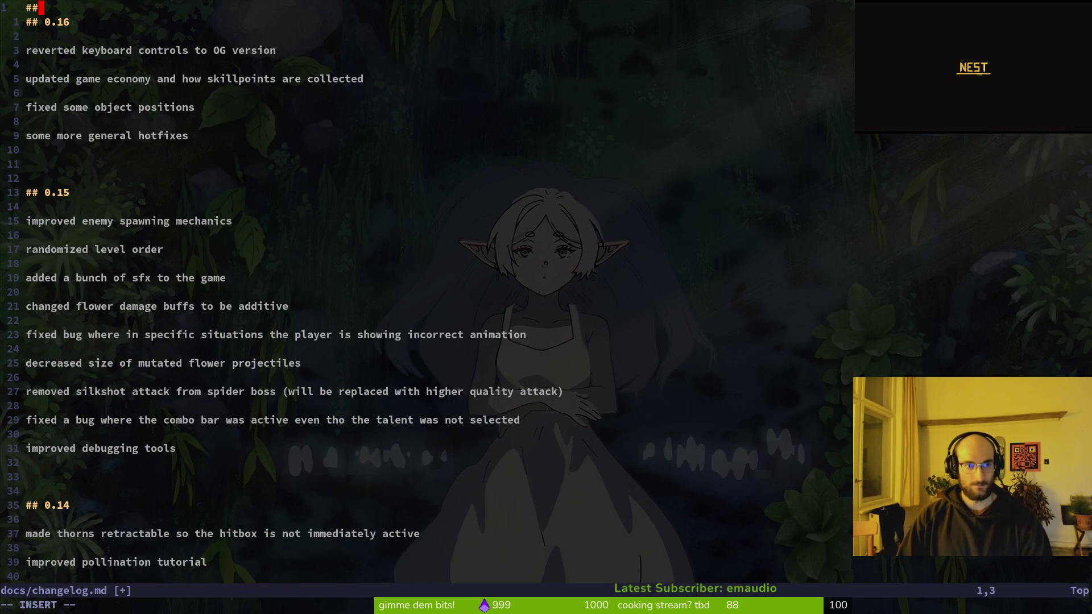
{"action": "type", "text": "0.17"}
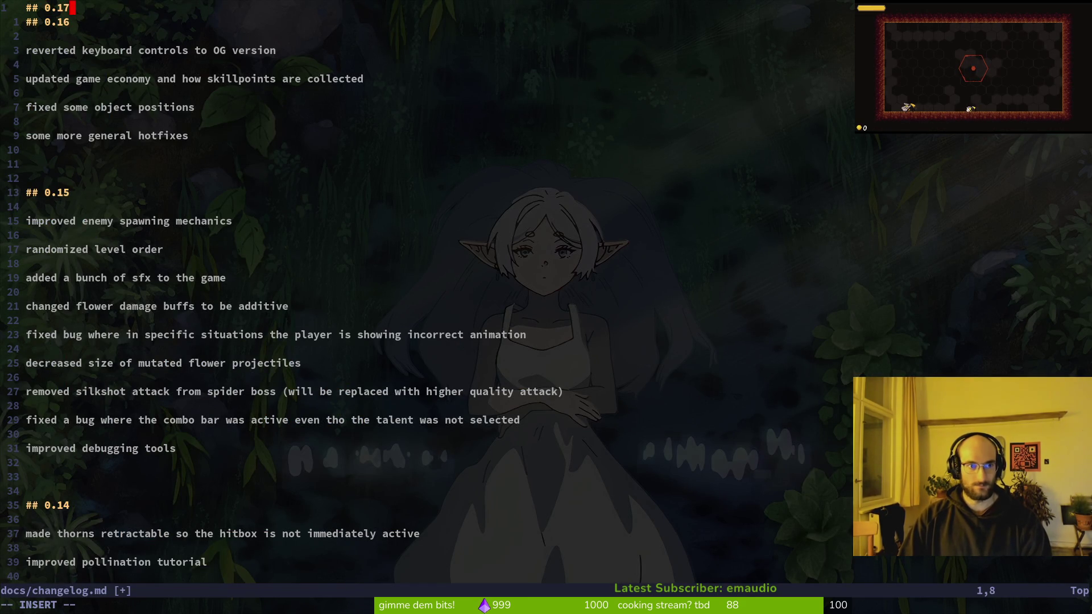
{"action": "key", "text": "Return"}
{"action": "key", "text": "Return"}
{"action": "key", "text": "Return"}
{"action": "key", "text": "Return"}
{"action": "key", "text": "Escape"}
{"action": "type", "text": ":w"}
{"action": "key", "text": "Return"}
{"action": "key", "text": "k"}
{"action": "key", "text": "k"}
{"action": "key", "text": "k"}
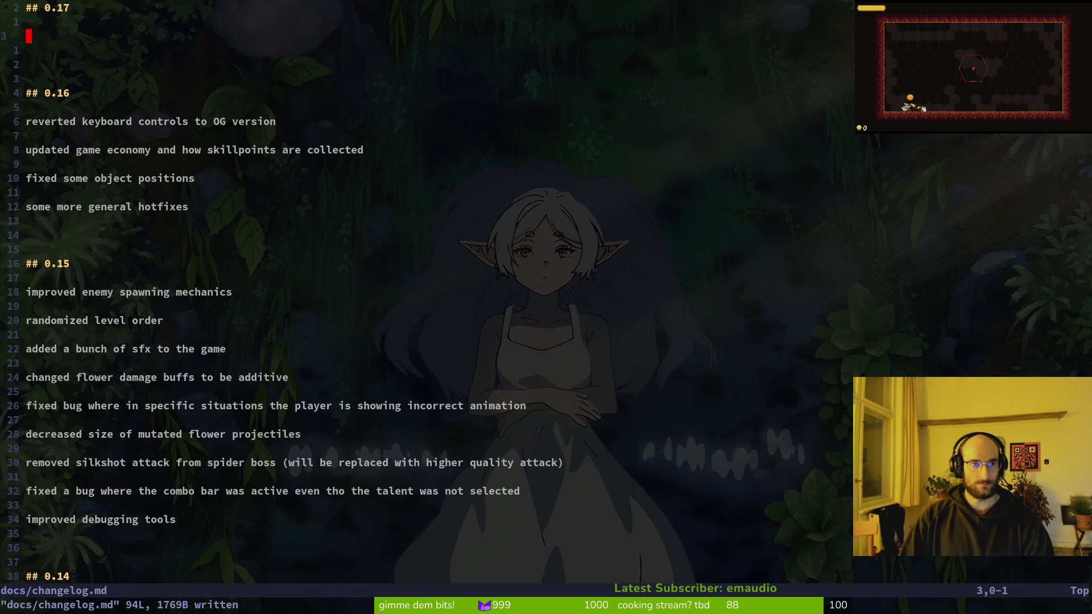
{"action": "key", "text": "alt+Tab"}
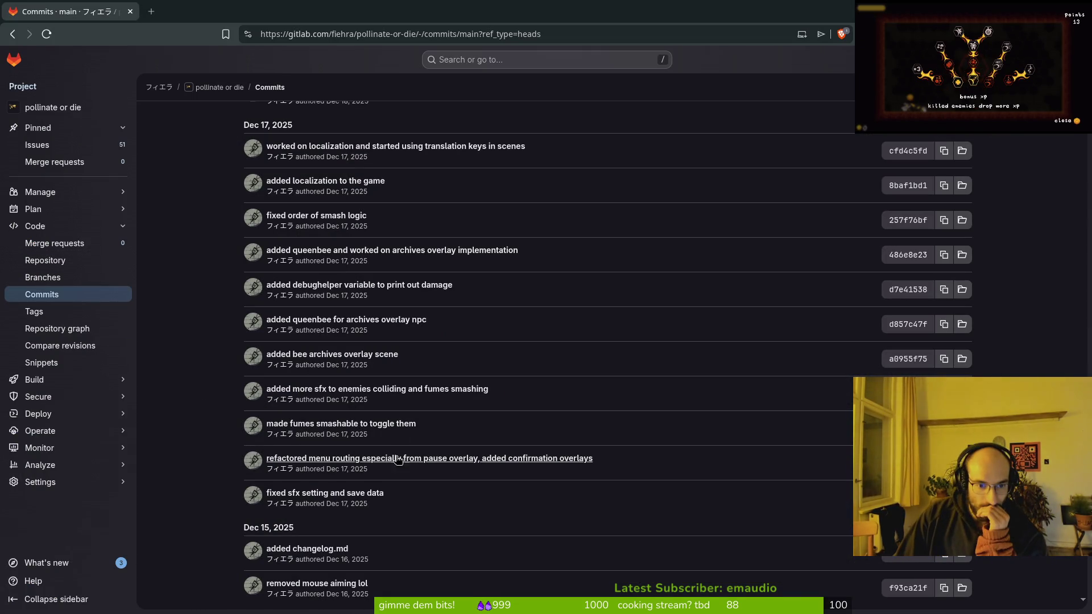
Step: Review the Dec 17 commits in GitLab against the still-empty 0.17 changelog section
{"action": "scroll", "coordinate": [206, 489], "scroll_direction": "up", "scroll_amount": 2}
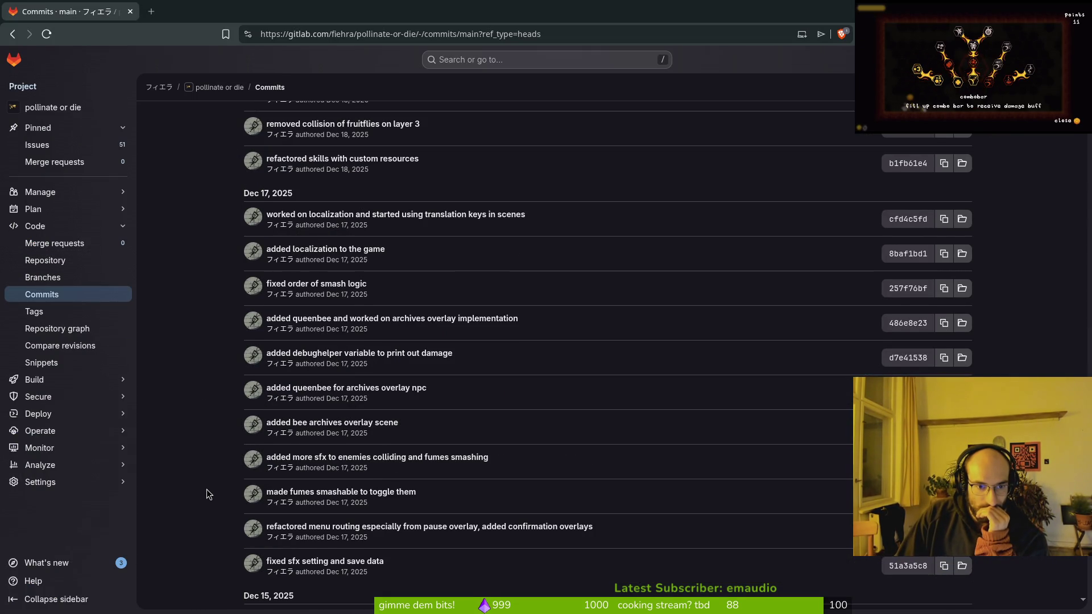
{"action": "key", "text": "alt+Tab"}
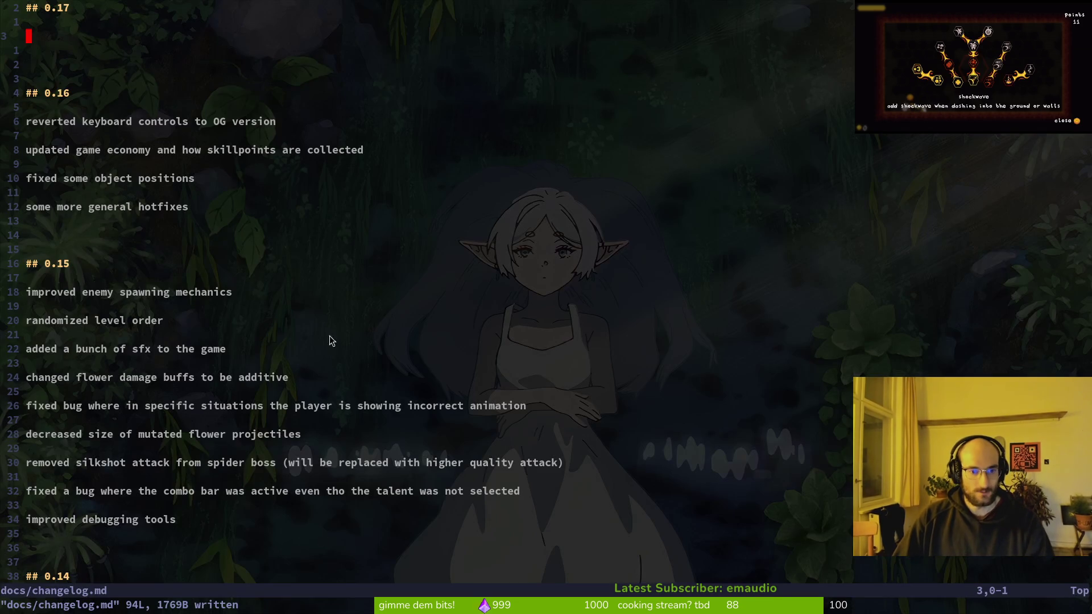
{"action": "key", "text": "alt+Tab"}
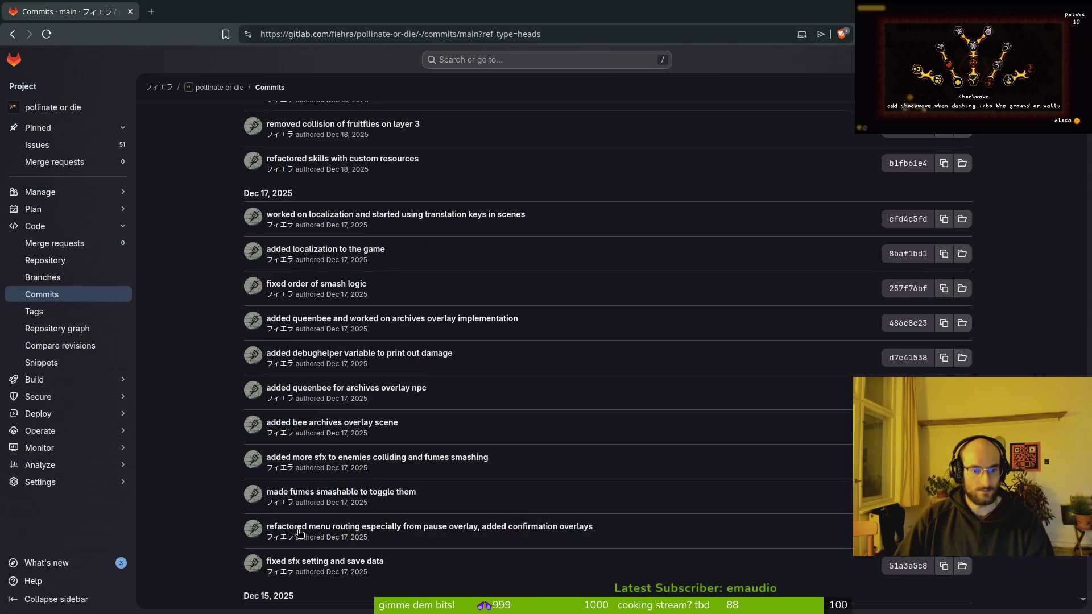
{"action": "key", "text": "alt+Tab"}
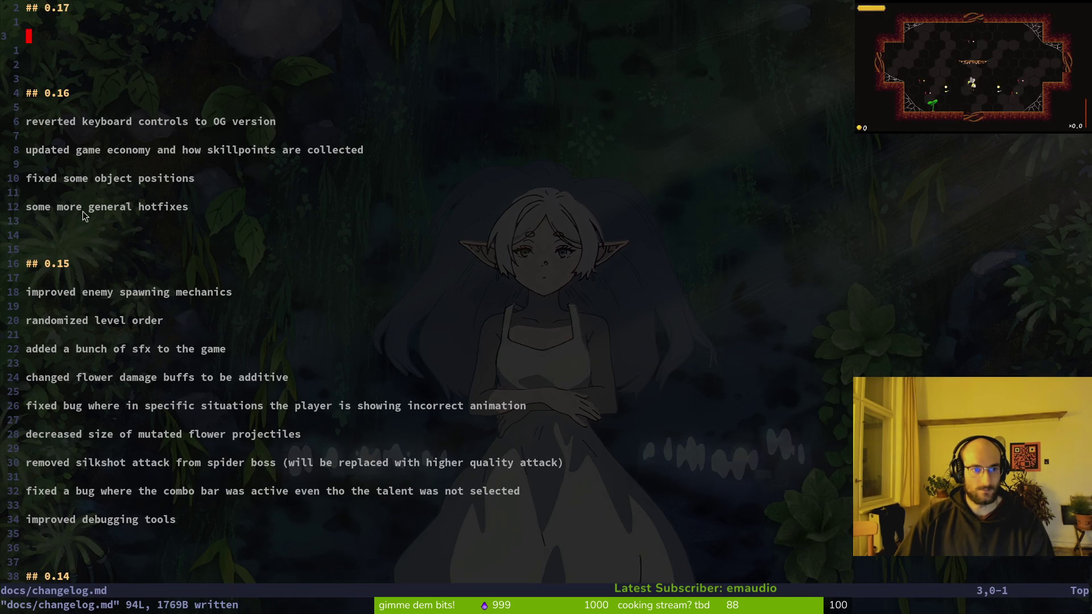
{"action": "key", "text": "alt+Tab"}
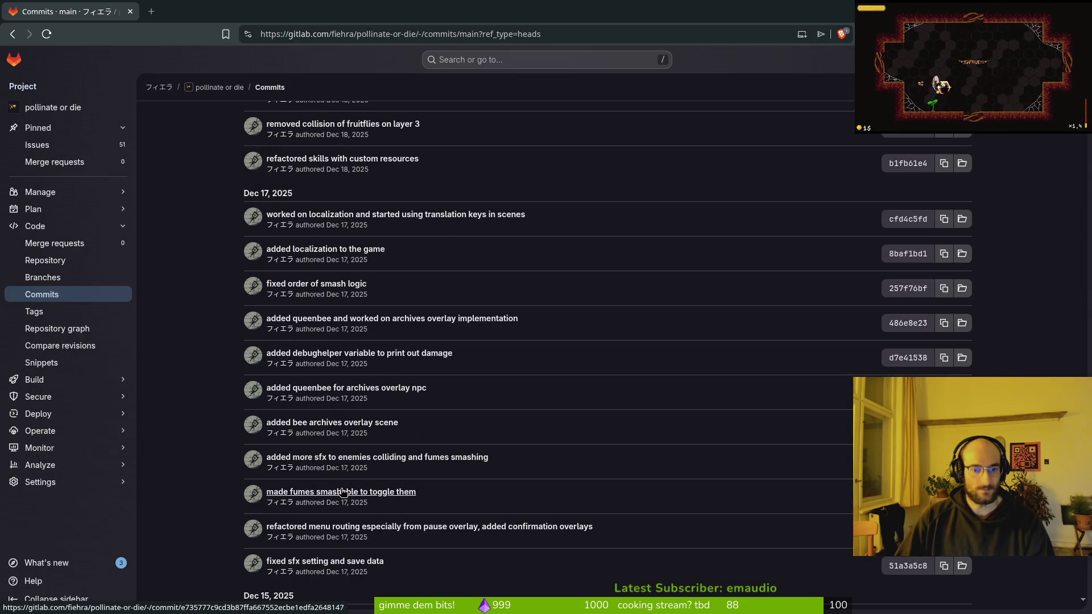
{"action": "scroll", "coordinate": [381, 532], "scroll_direction": "down", "scroll_amount": 3}
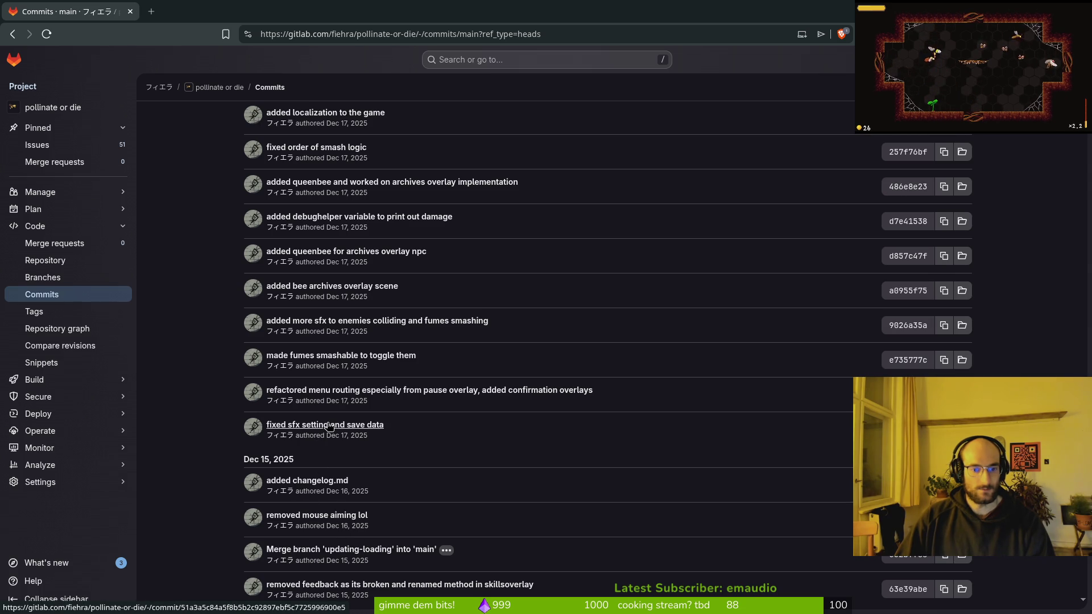
{"action": "scroll", "coordinate": [330, 455], "scroll_direction": "up", "scroll_amount": 1}
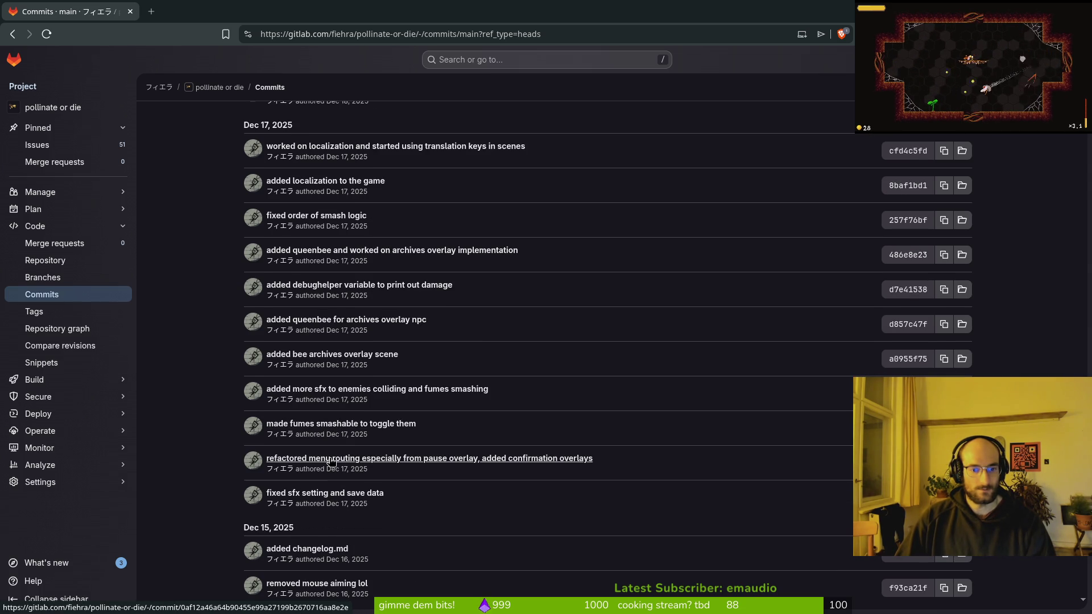
{"action": "key", "text": "alt+Tab"}
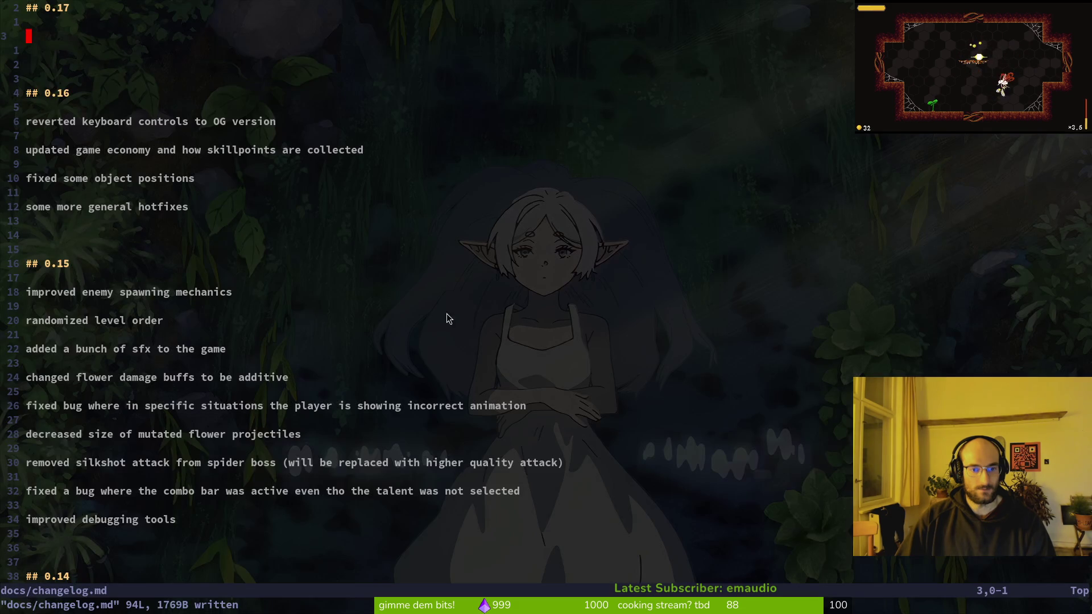
Step: Add the 0.17 entry 'added confirmation overlays to improve UX'
{"action": "type", "text": "iadded confir"}
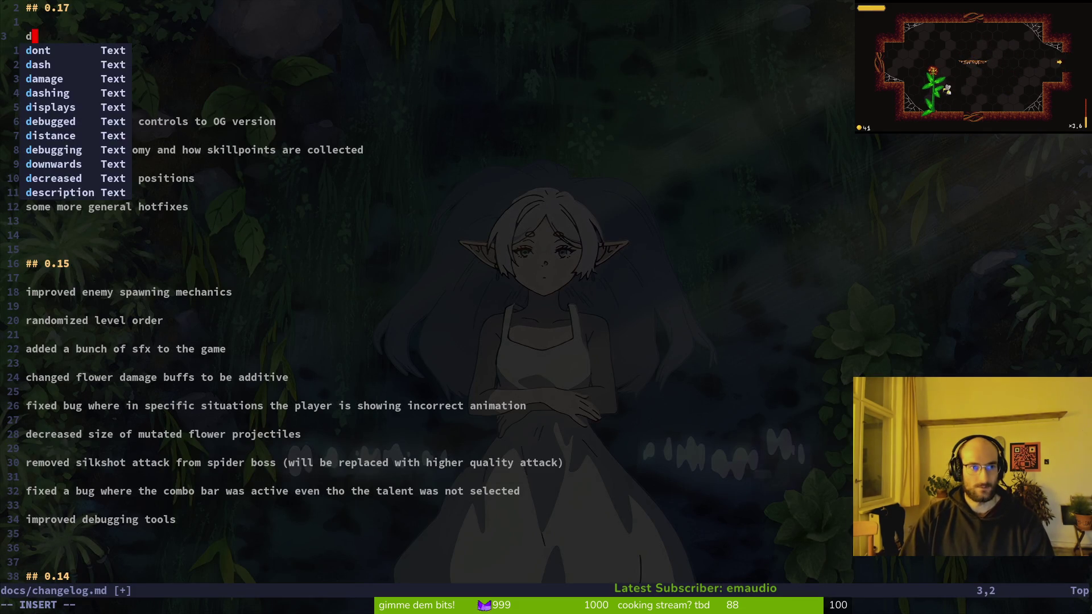
{"action": "type", "text": "amation"}
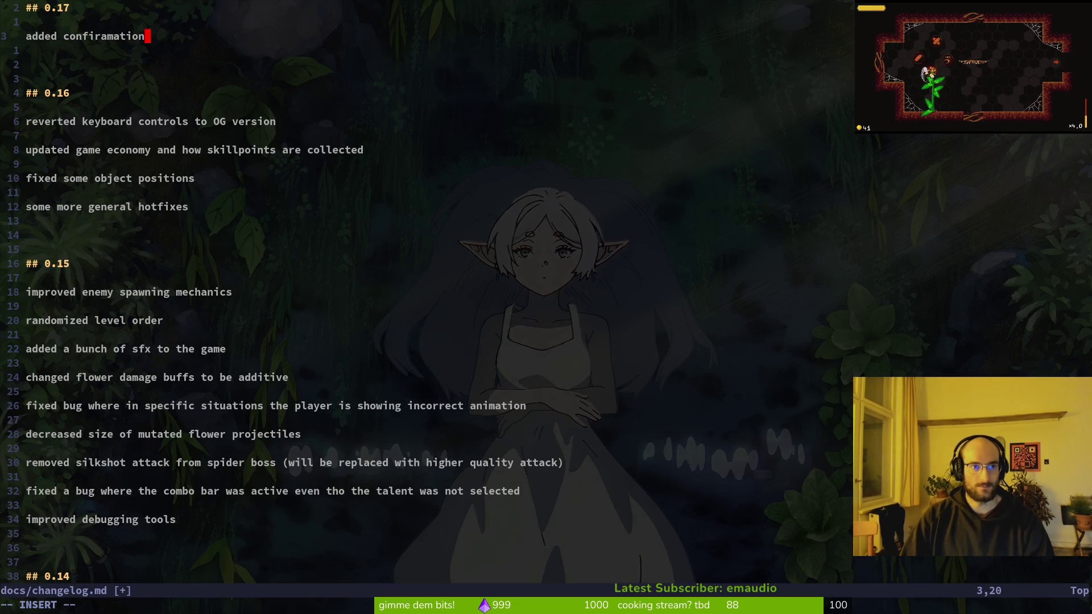
{"action": "key", "text": "BackSpace"}
{"action": "key", "text": "BackSpace"}
{"action": "key", "text": "BackSpace"}
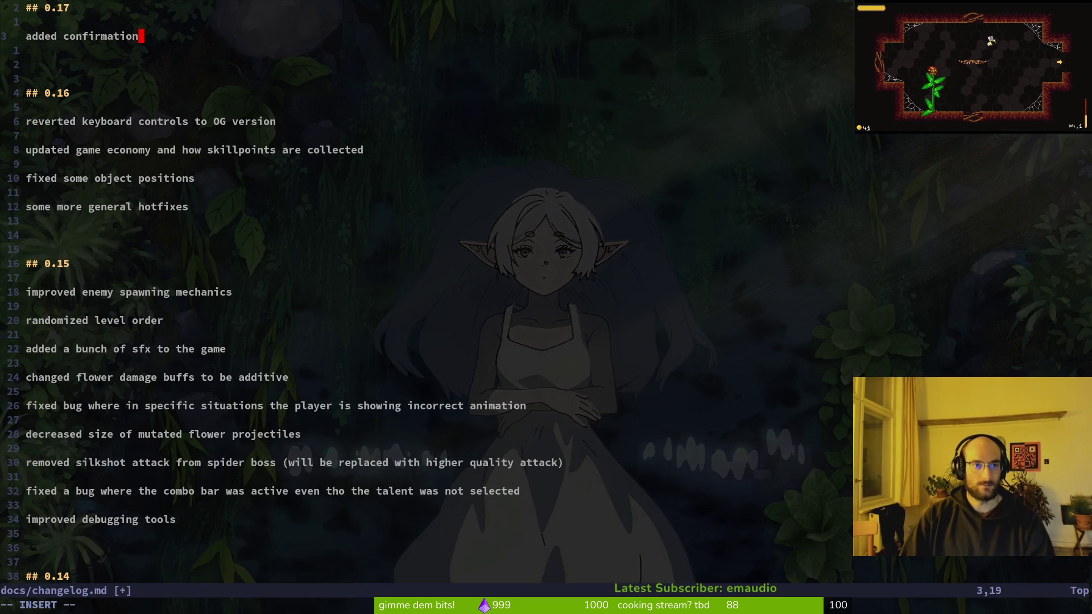
{"action": "type", "text": " overlays to a "}
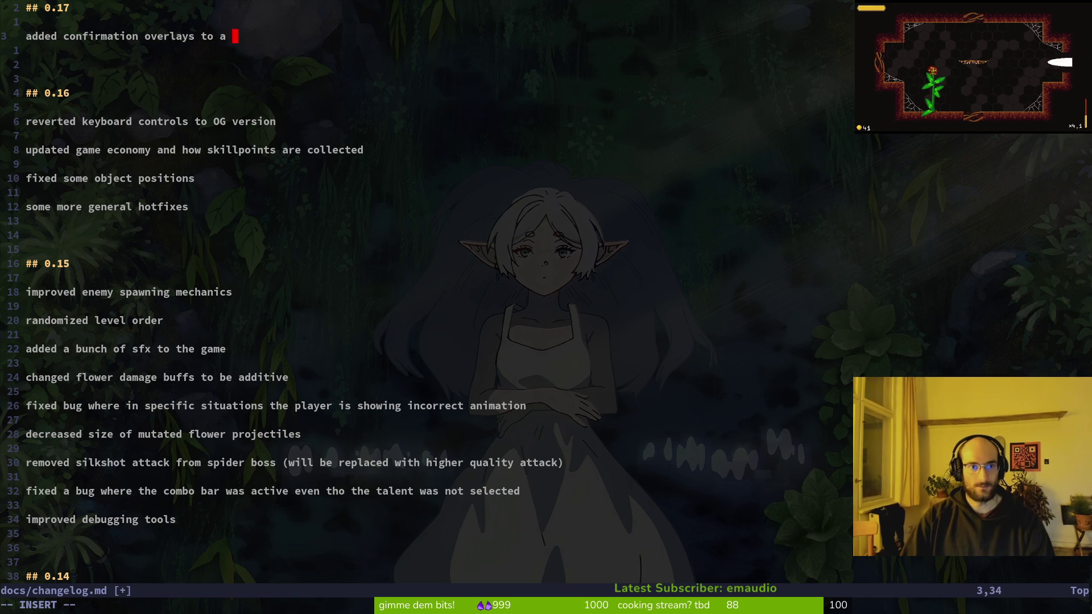
{"action": "type", "text": "couple"}
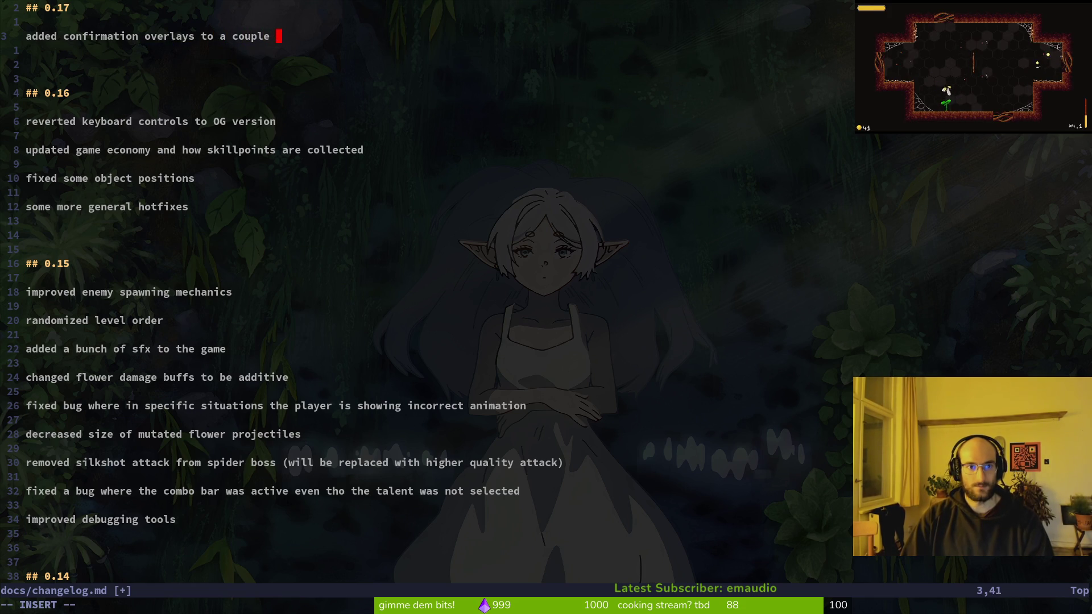
{"action": "key", "text": "BackSpace"}
{"action": "key", "text": "BackSpace"}
{"action": "key", "text": "BackSpace"}
{"action": "type", "text": "t"}
{"action": "key", "text": "BackSpace"}
{"action": "type", "text": "o"}
{"action": "key", "text": "BackSpace"}
{"action": "type", "text": "improve UX"}
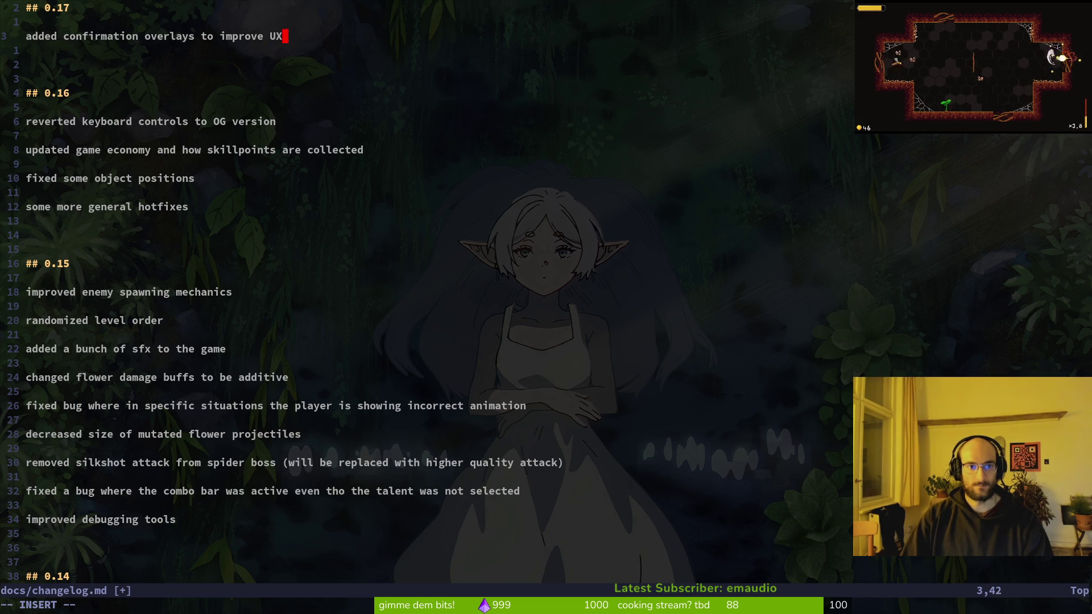
{"action": "key", "text": "Return"}
Step: Write the next entry saying fumes can now be smashed to turn them off
{"action": "key", "text": "alt+Tab"}
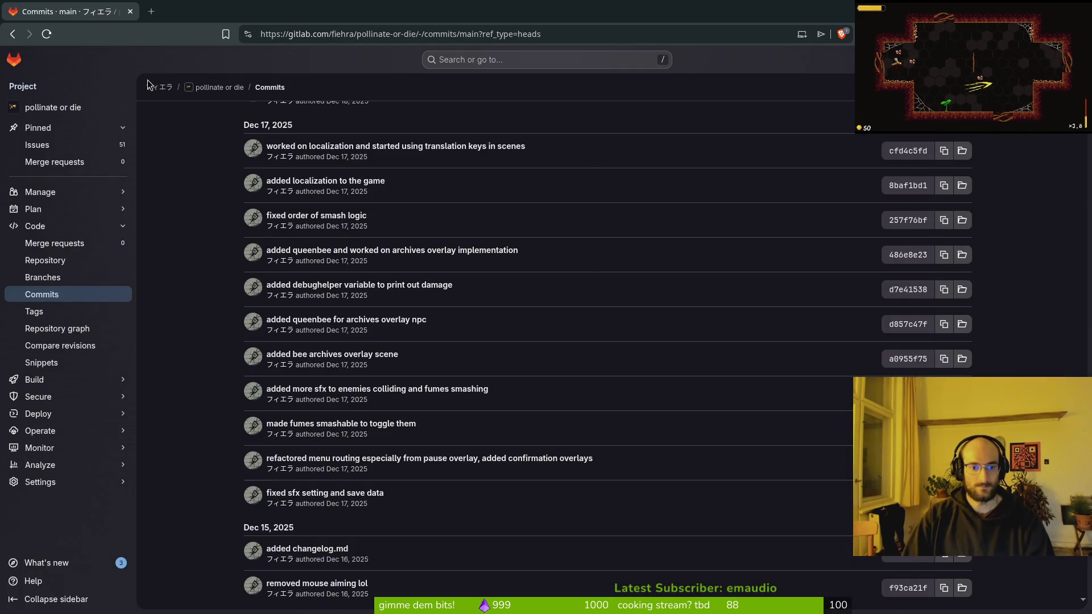
{"action": "key", "text": "alt+Tab"}
{"action": "type", "text": "made fu"}
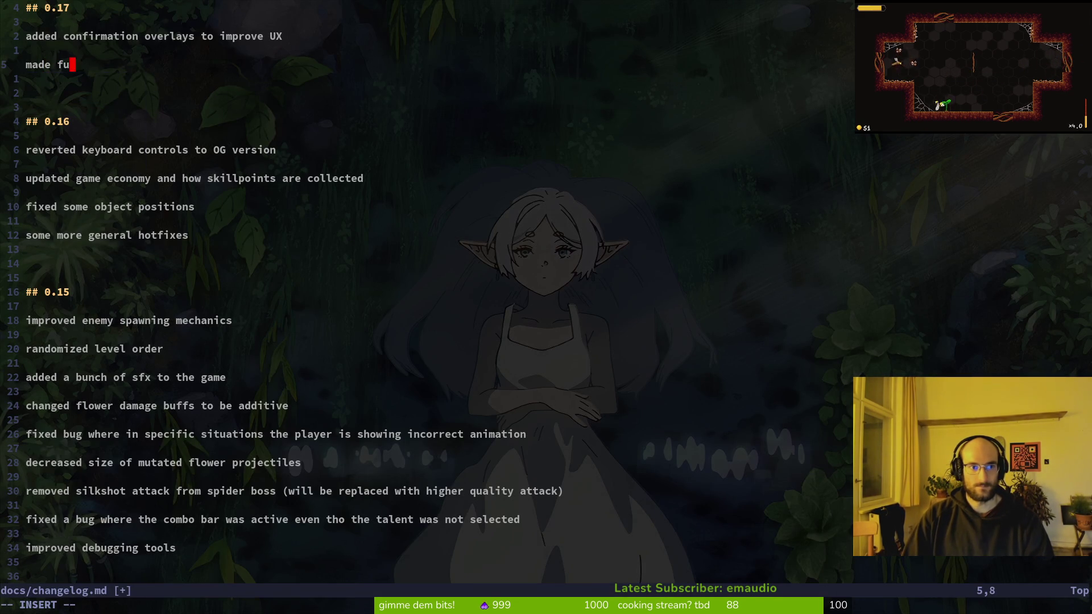
{"action": "type", "text": "small"}
{"action": "key", "text": "BackSpace"}
{"action": "key", "text": "BackSpace"}
{"action": "key", "text": "BackSpace"}
{"action": "key", "text": "BackSpace"}
{"action": "key", "text": "BackSpace"}
{"action": "key", "text": "BackSpace"}
{"action": "type", "text": "fumes can"}
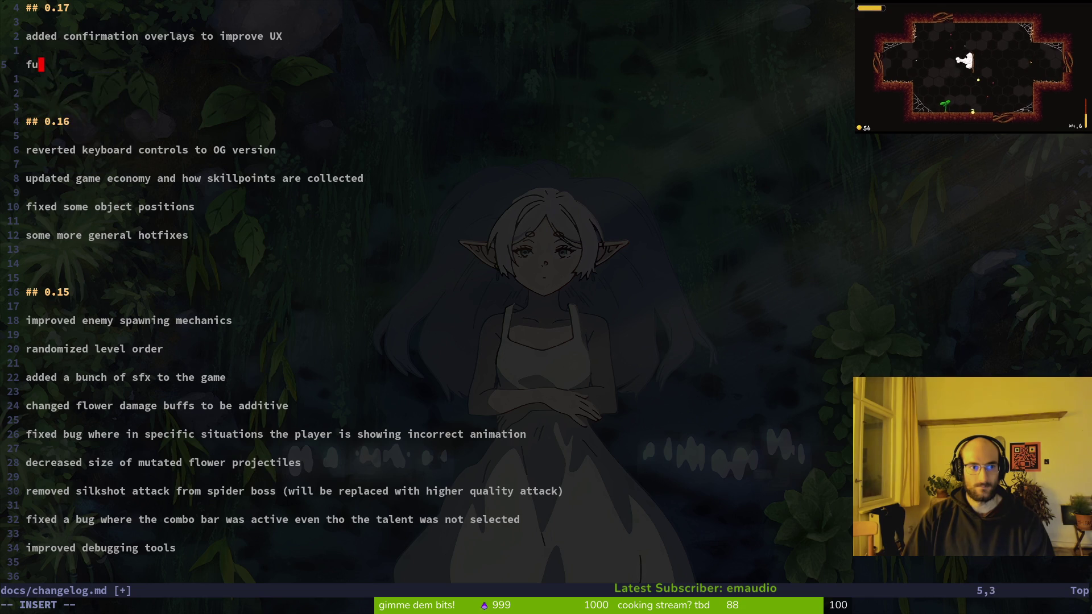
{"action": "type", "text": " now "}
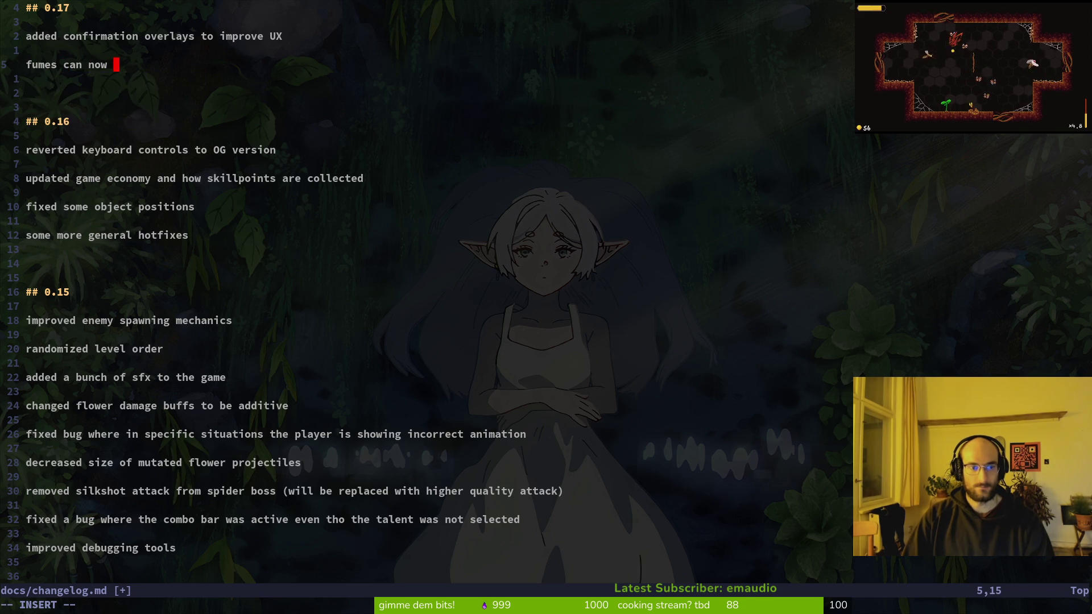
{"action": "type", "text": "be smashed to "}
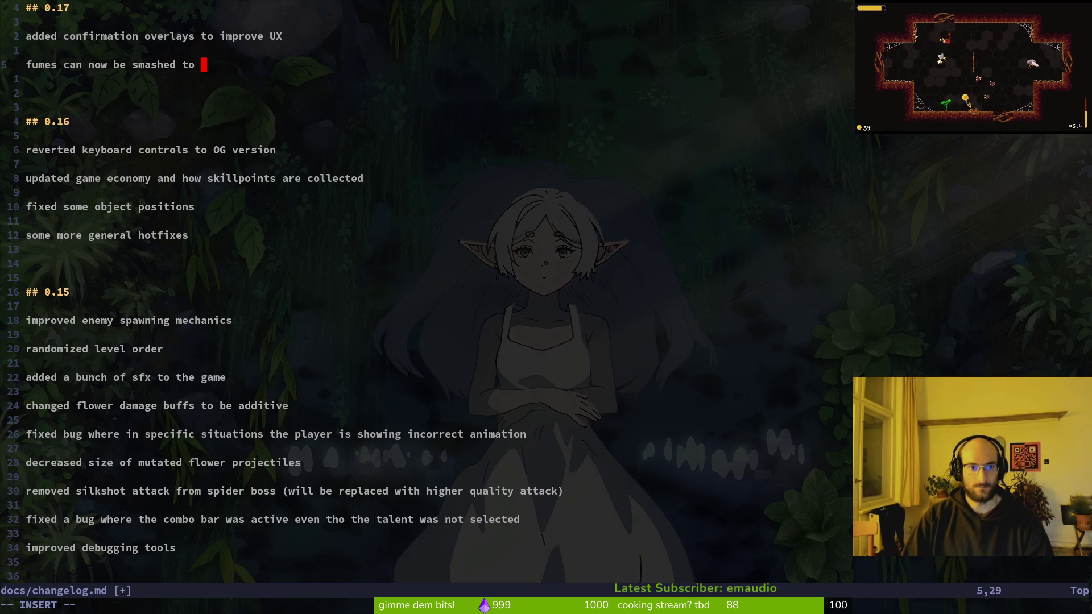
{"action": "type", "text": "turn the"}
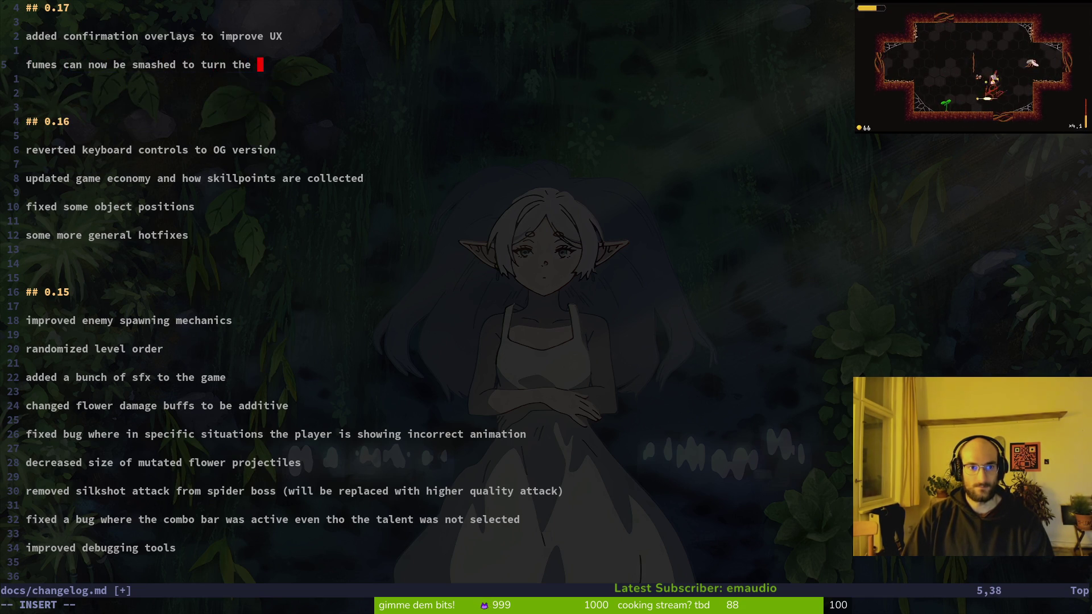
{"action": "key", "text": "BackSpace"}
{"action": "type", "text": "m "}
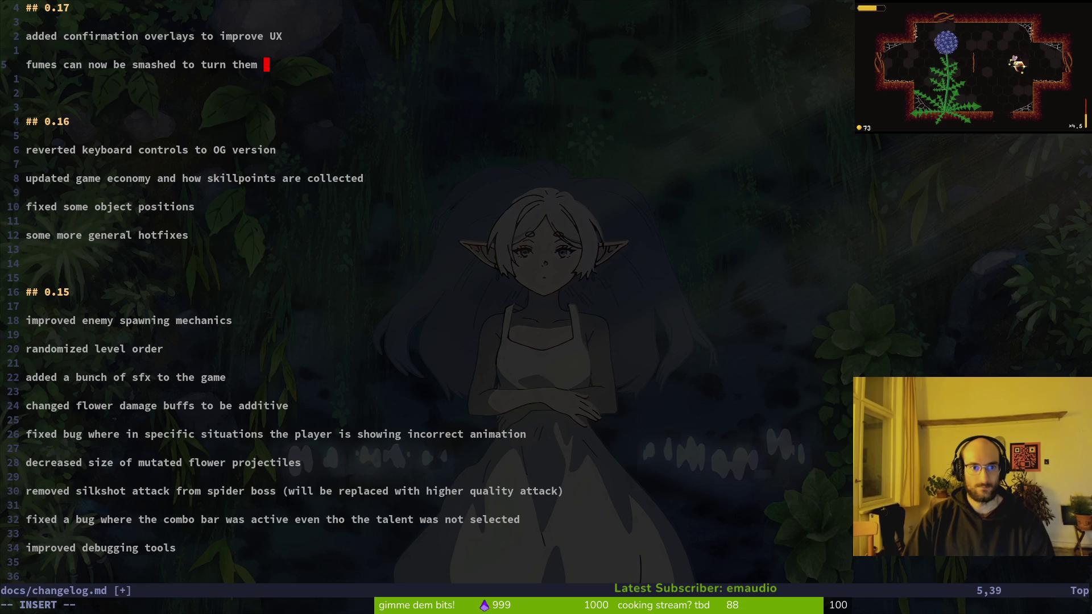
{"action": "type", "text": "off for a short"}
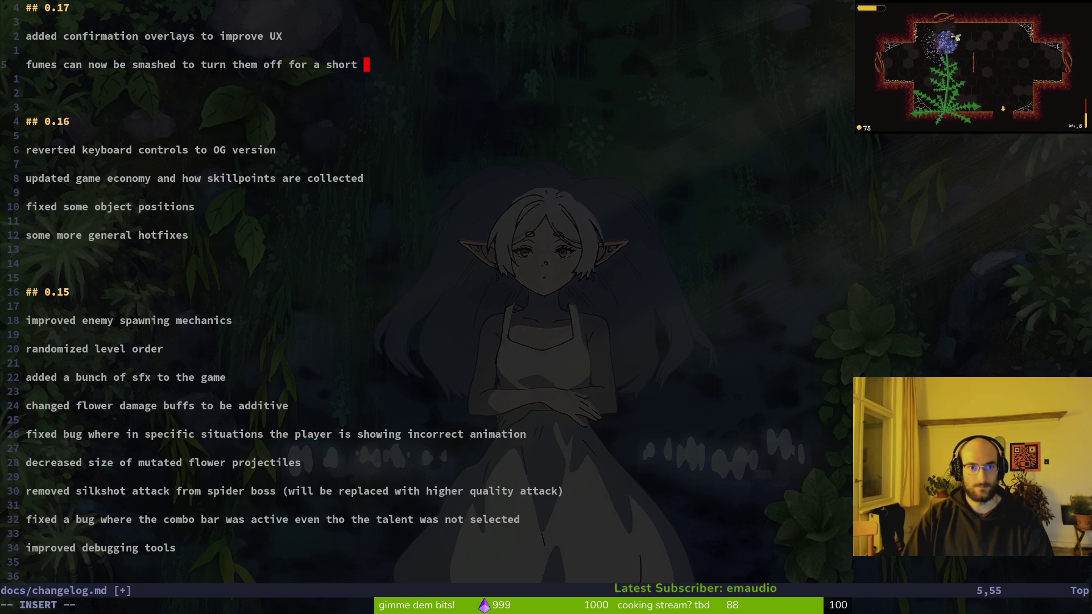
{"action": "key", "text": "BackSpace"}
{"action": "key", "text": "BackSpace"}
{"action": "key", "text": "BackSpace"}
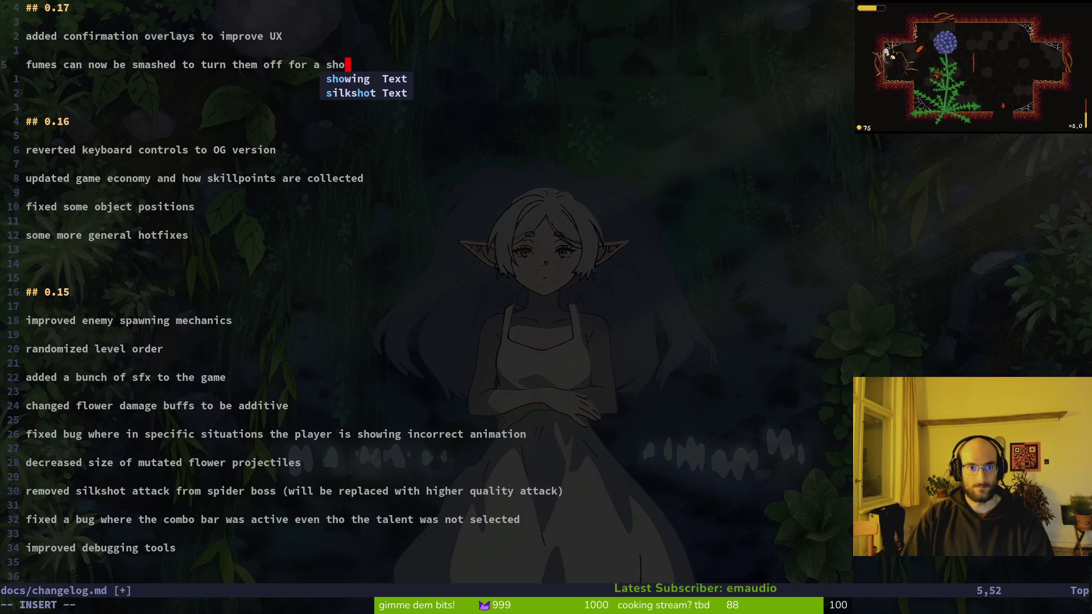
{"action": "type", "text": "rt"}
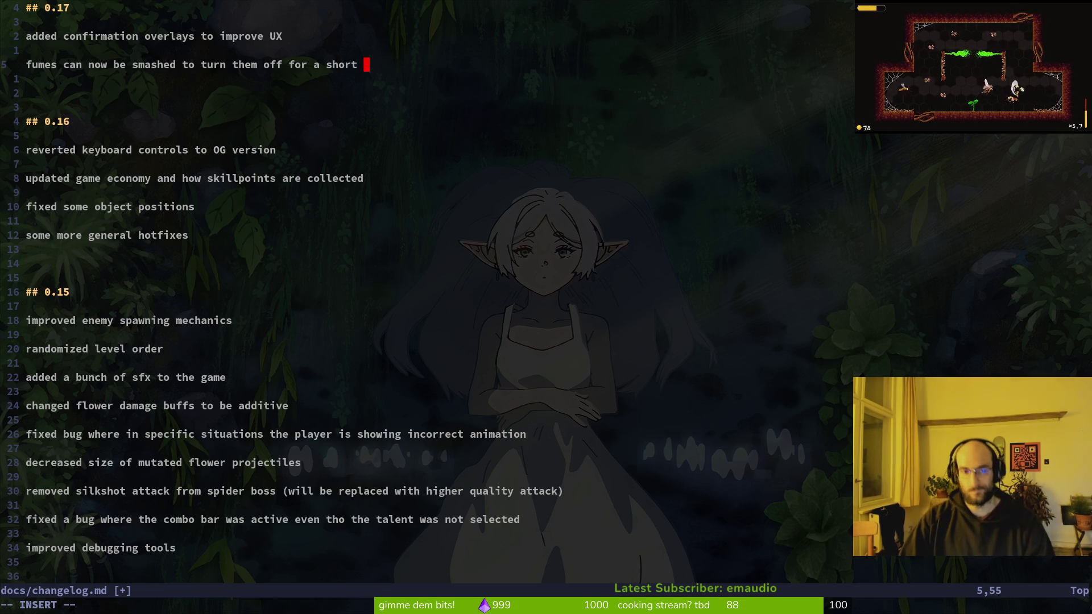
{"action": "key", "text": "BackSpace"}
{"action": "key", "text": "BackSpace"}
{"action": "key", "text": "BackSpace"}
{"action": "key", "text": "BackSpace"}
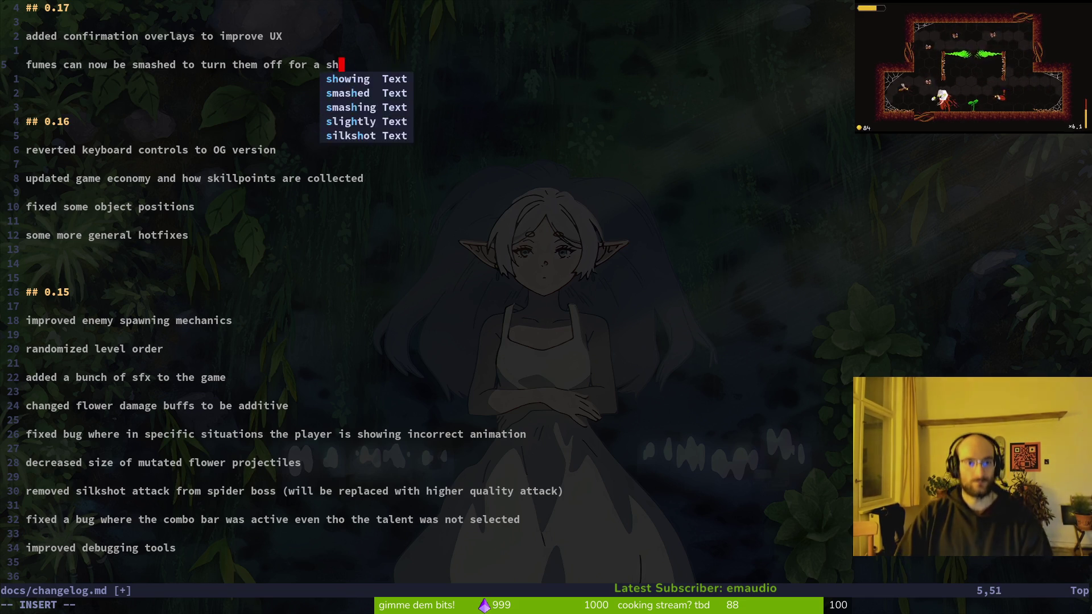
{"action": "type", "text": "shor"}
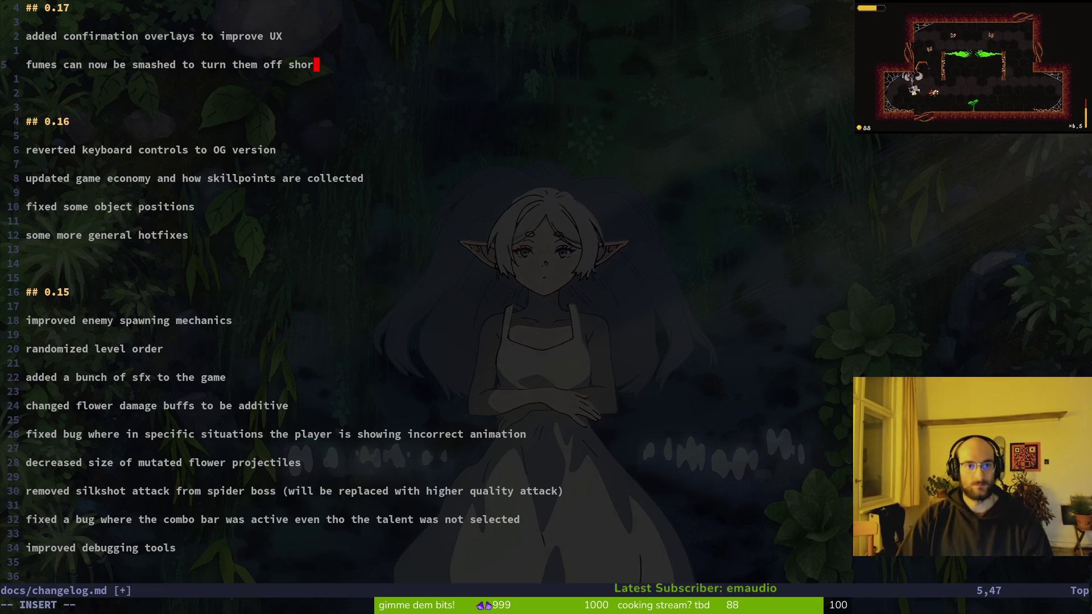
{"action": "key", "text": "BackSpace"}
{"action": "key", "text": "BackSpace"}
{"action": "key", "text": "BackSpace"}
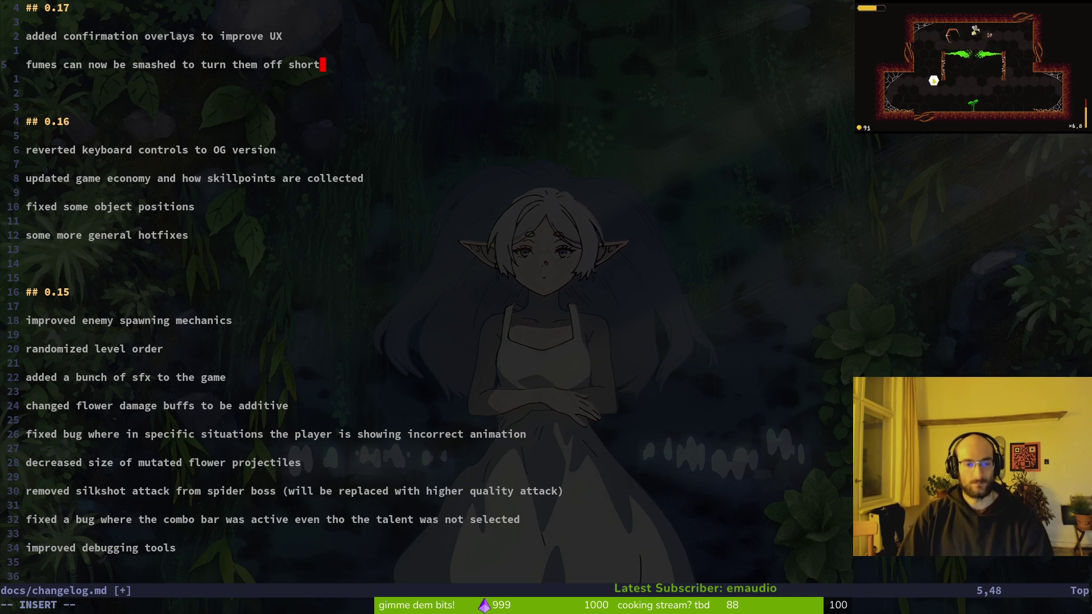
Step: Save the changelog and finish the fumes line with 'for a bit'
{"action": "key", "text": "Escape"}
{"action": "type", "text": ":w"}
{"action": "key", "text": "Return"}
{"action": "key", "text": "o"}
{"action": "key", "text": "BackSpace"}
{"action": "type", "text": "for a bi"}
{"action": "type", "text": "t"}
{"action": "key", "text": "Return"}
{"action": "key", "text": "alt+Tab"}
{"action": "key", "text": "alt+Tab"}
{"action": "key", "text": "alt+Tab"}
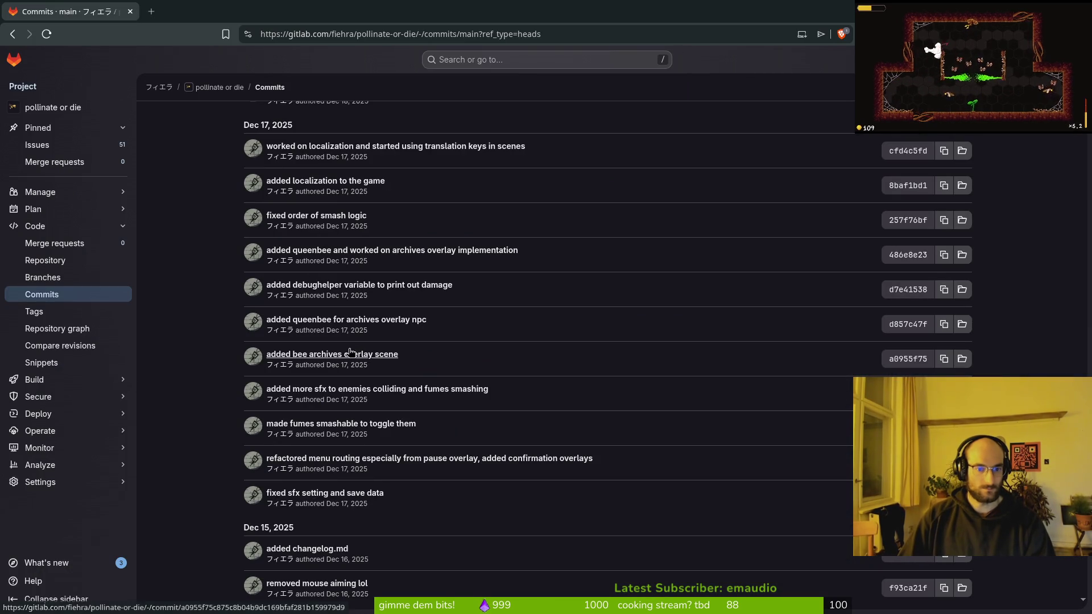
{"action": "key", "text": "alt+Tab"}
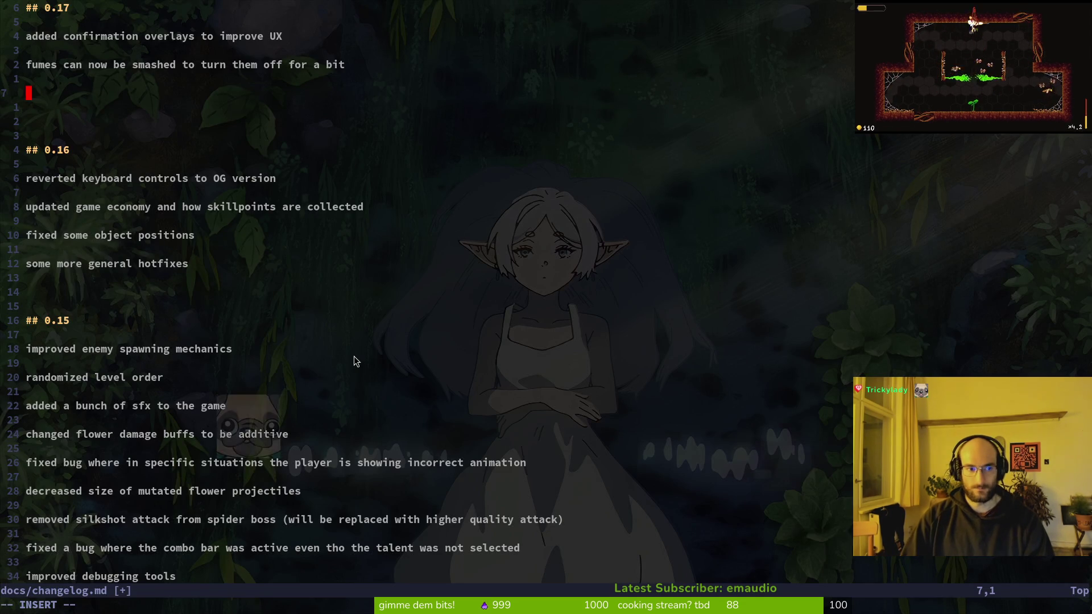
Step: Add the entry 'added queen bee for archives, enemy and buff wiki'
{"action": "key", "text": "alt+Tab"}
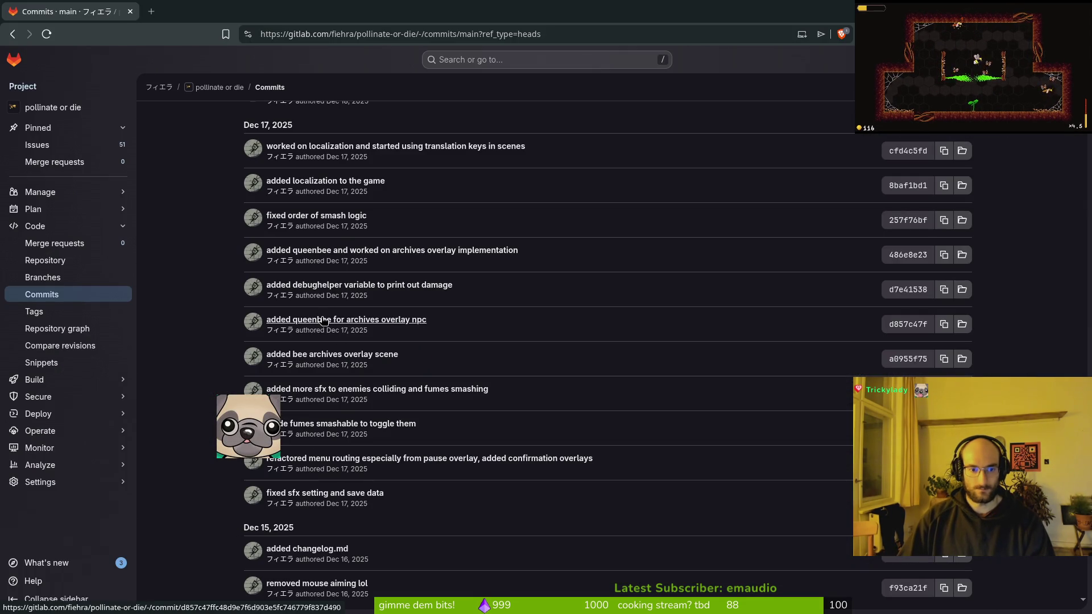
{"action": "key", "text": "alt+Tab"}
{"action": "type", "text": "added "}
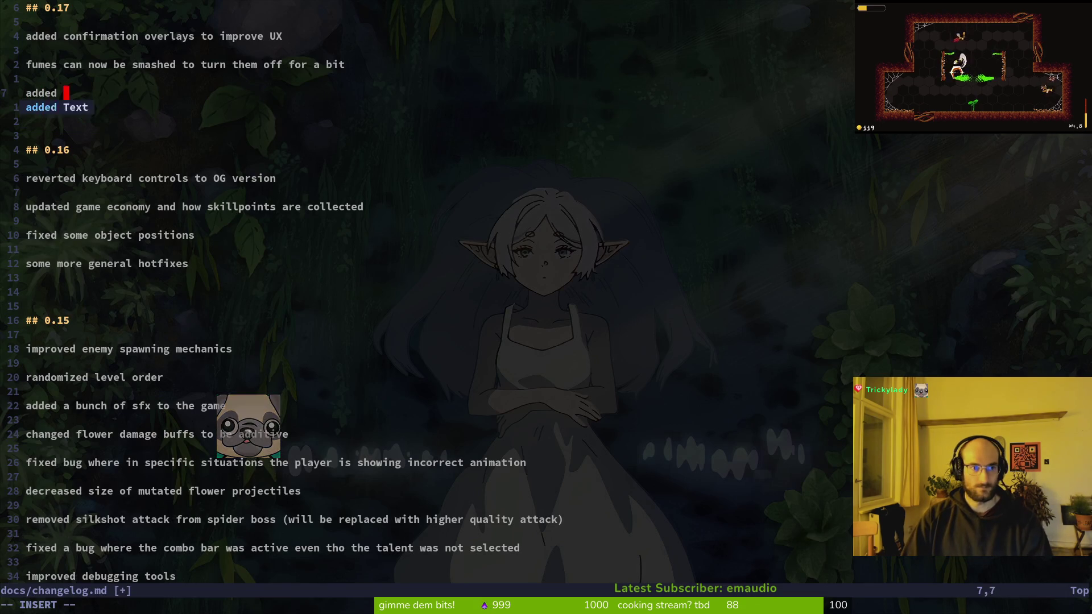
{"action": "type", "text": "queen"}
{"action": "key", "text": "BackSpace"}
{"action": "key", "text": "BackSpace"}
{"action": "type", "text": "bee to"}
{"action": "key", "text": "BackSpace"}
{"action": "key", "text": "BackSpace"}
{"action": "type", "text": "for archives and"}
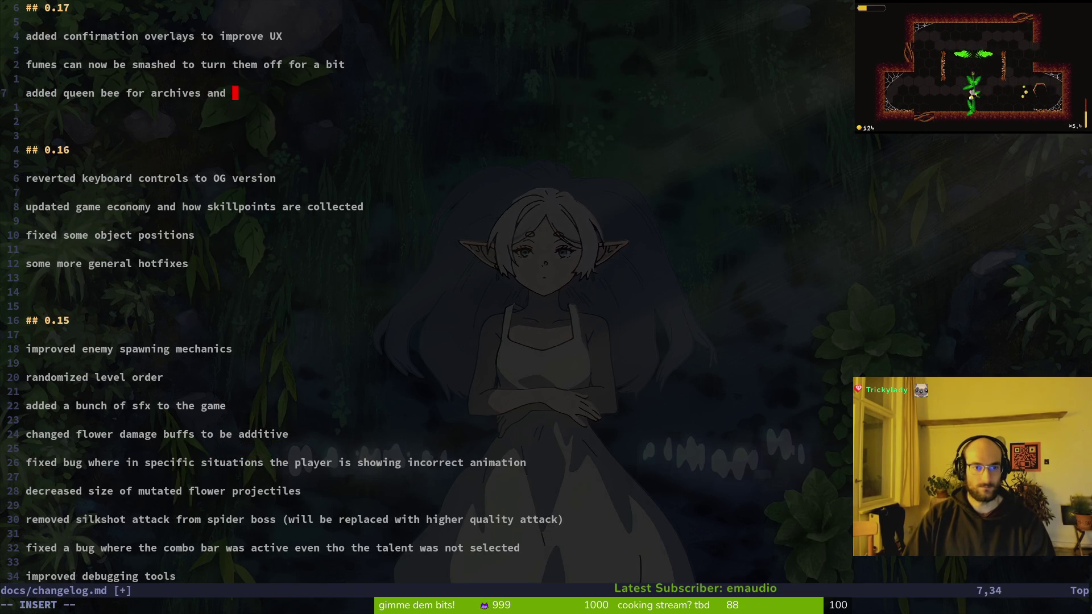
{"action": "type", "text": "ne"}
{"action": "key", "text": "BackSpace"}
{"action": "key", "text": "BackSpace"}
{"action": "key", "text": "BackSpace"}
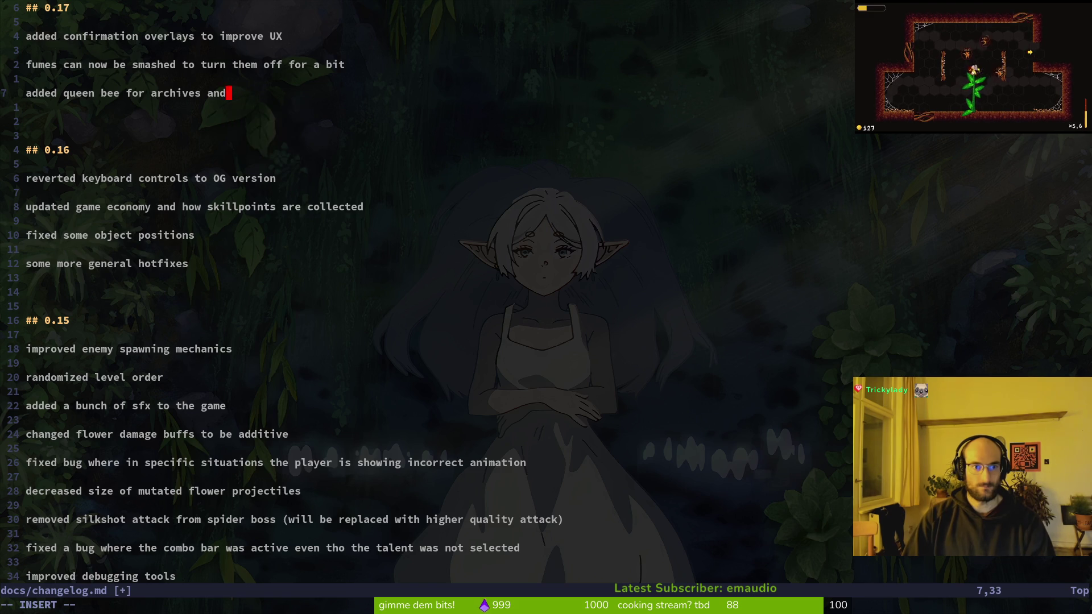
{"action": "type", "text": "enemi"}
{"action": "key", "text": "BackSpace"}
{"action": "type", "text": "y and b"}
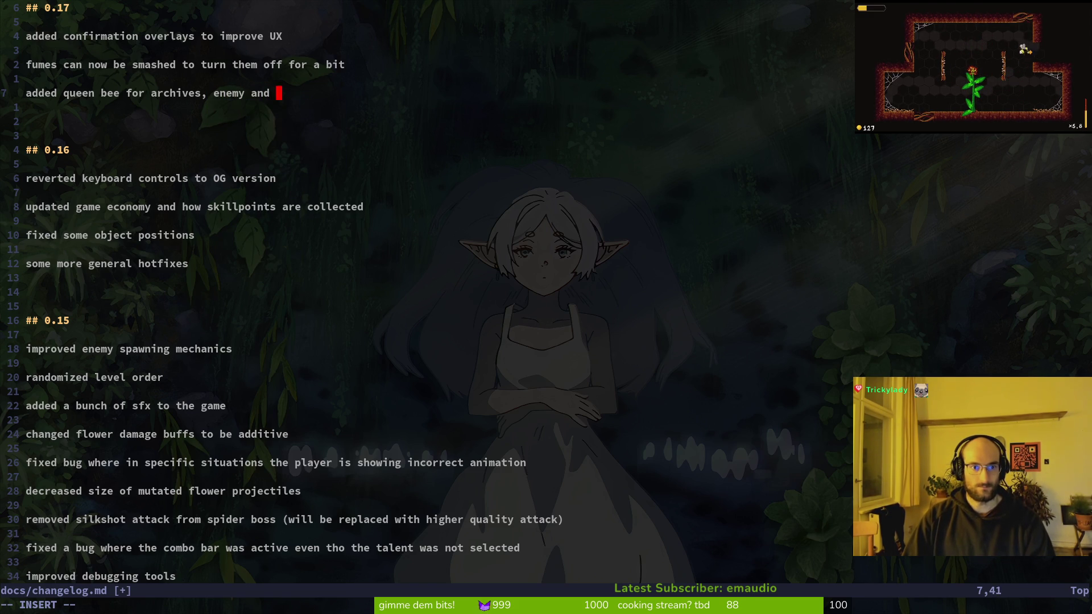
{"action": "type", "text": "uff wiki"}
{"action": "key", "text": "Return"}
{"action": "key", "text": "Return"}
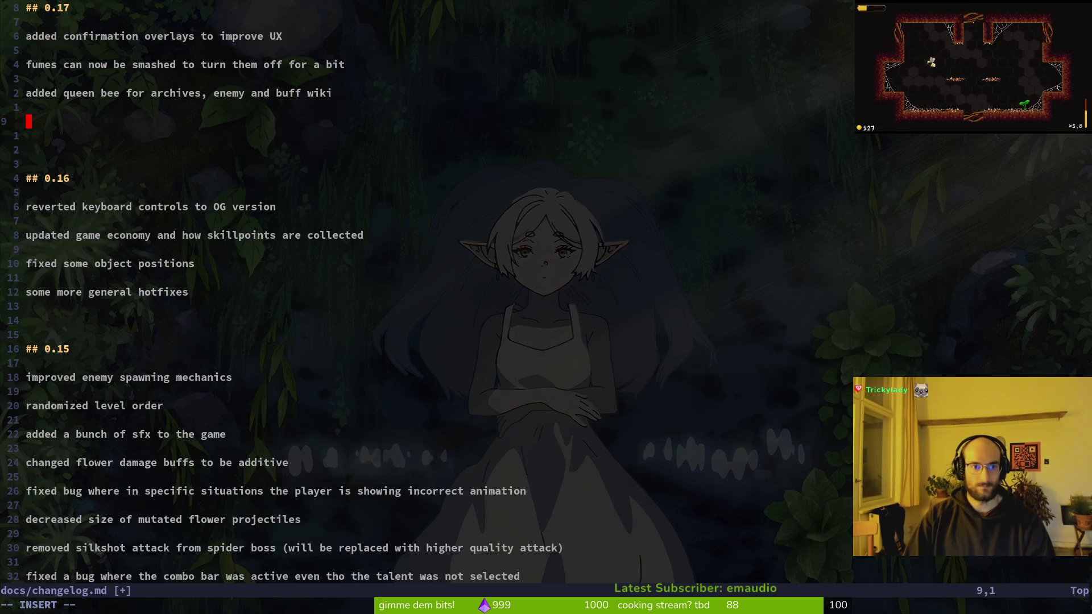
Step: Add 'added localization infrastructure' after checking the GitLab commit history
{"action": "key", "text": "alt+Tab"}
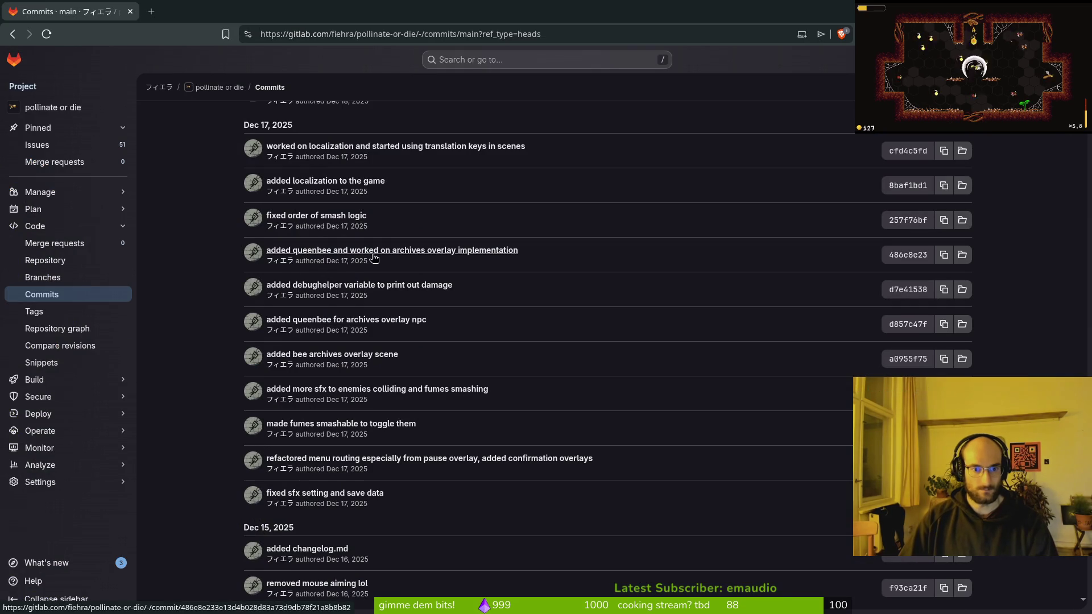
{"action": "scroll", "coordinate": [337, 305], "scroll_direction": "up", "scroll_amount": 2}
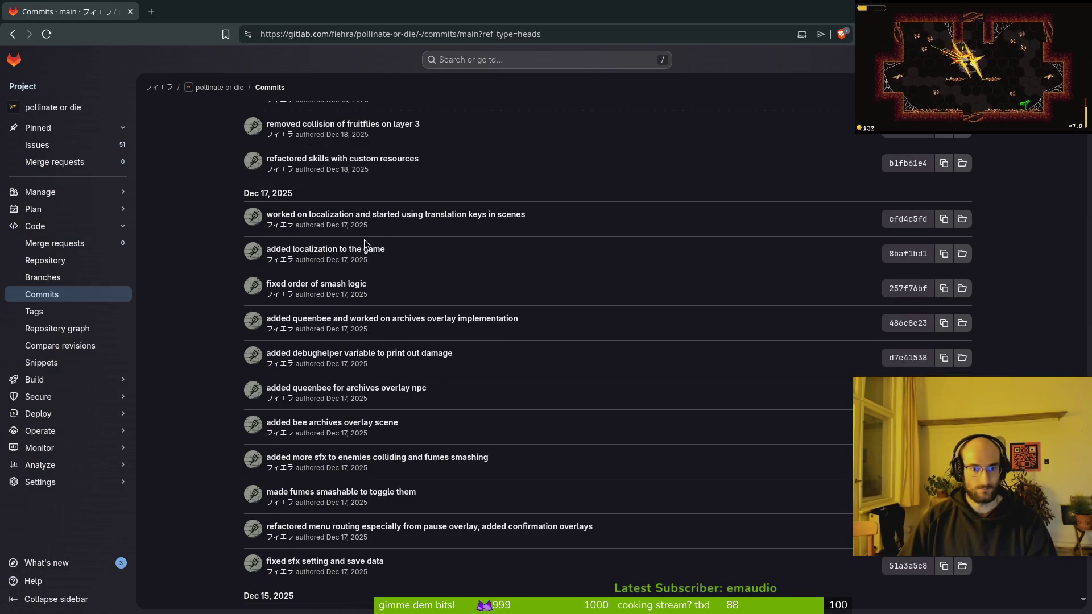
{"action": "scroll", "coordinate": [363, 240], "scroll_direction": "up", "scroll_amount": 3}
{"action": "key", "text": "alt+Tab"}
{"action": "type", "text": "added l"}
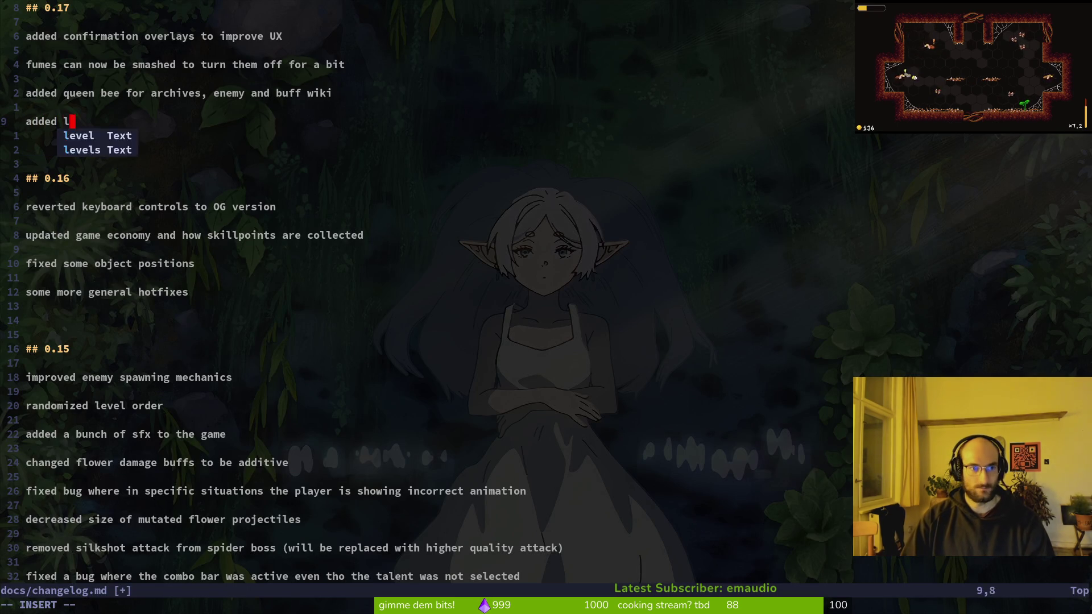
{"action": "type", "text": "ocal infrastrucut"}
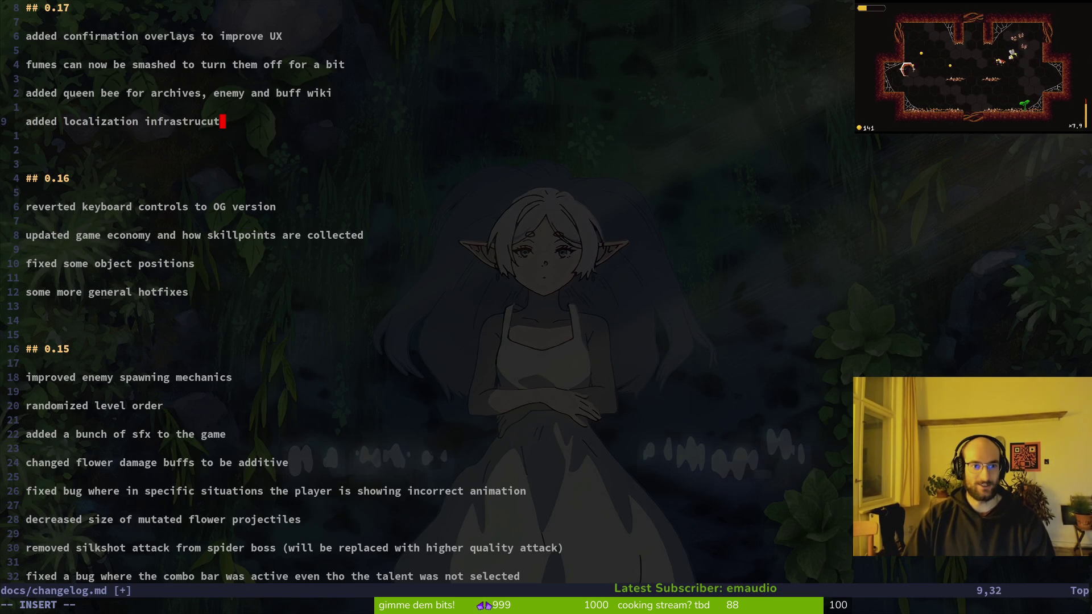
{"action": "type", "text": "ure"}
{"action": "key", "text": "alt+Tab"}
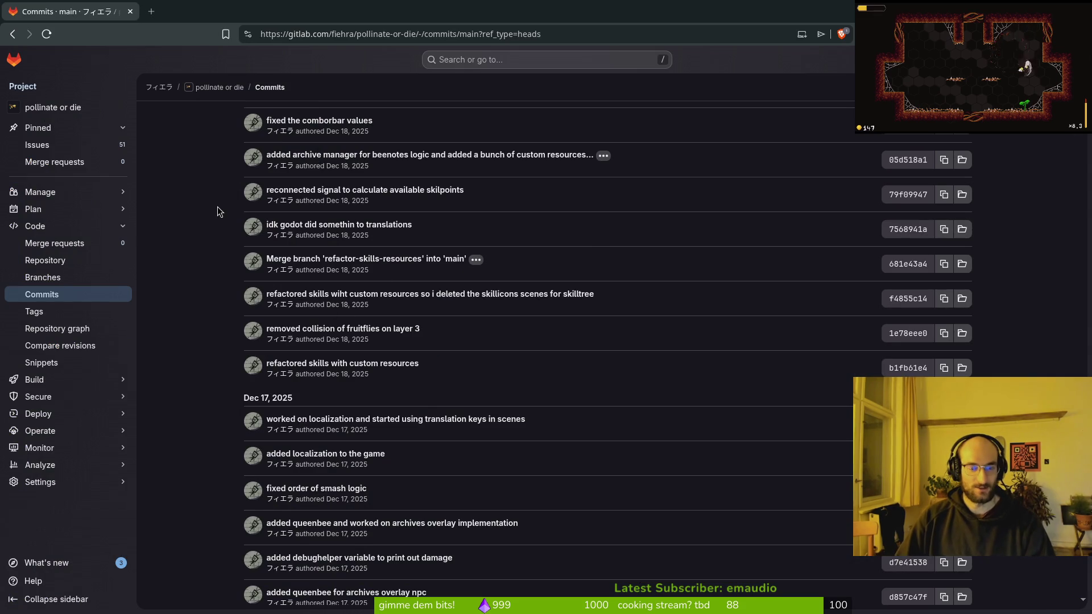
{"action": "key", "text": "alt+Tab"}
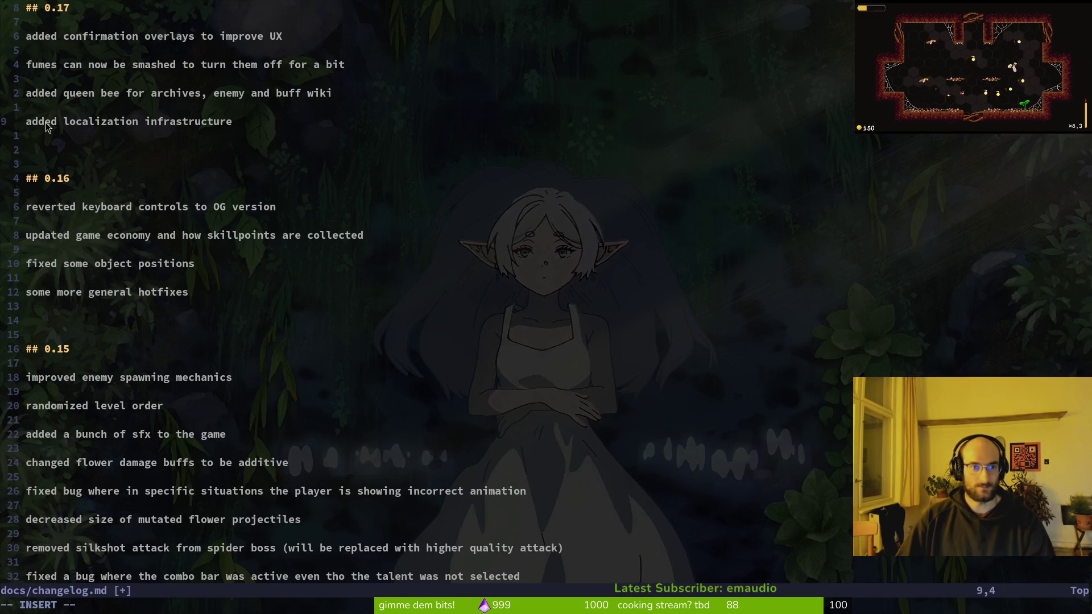
{"action": "key", "text": "alt+Tab"}
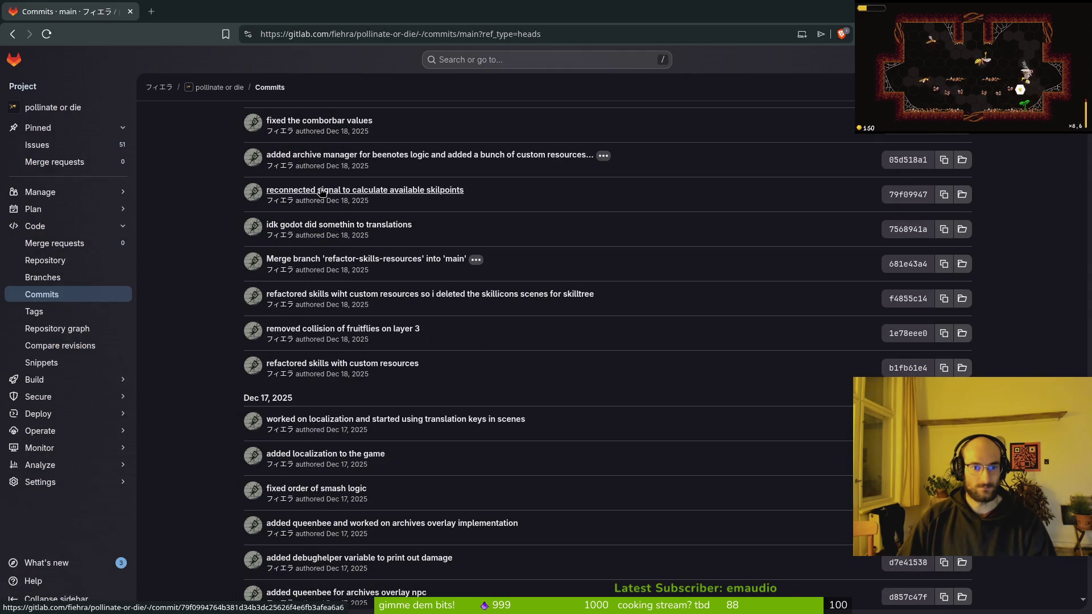
{"action": "scroll", "coordinate": [453, 241], "scroll_direction": "up", "scroll_amount": 2}
{"action": "scroll", "coordinate": [326, 228], "scroll_direction": "up", "scroll_amount": 3}
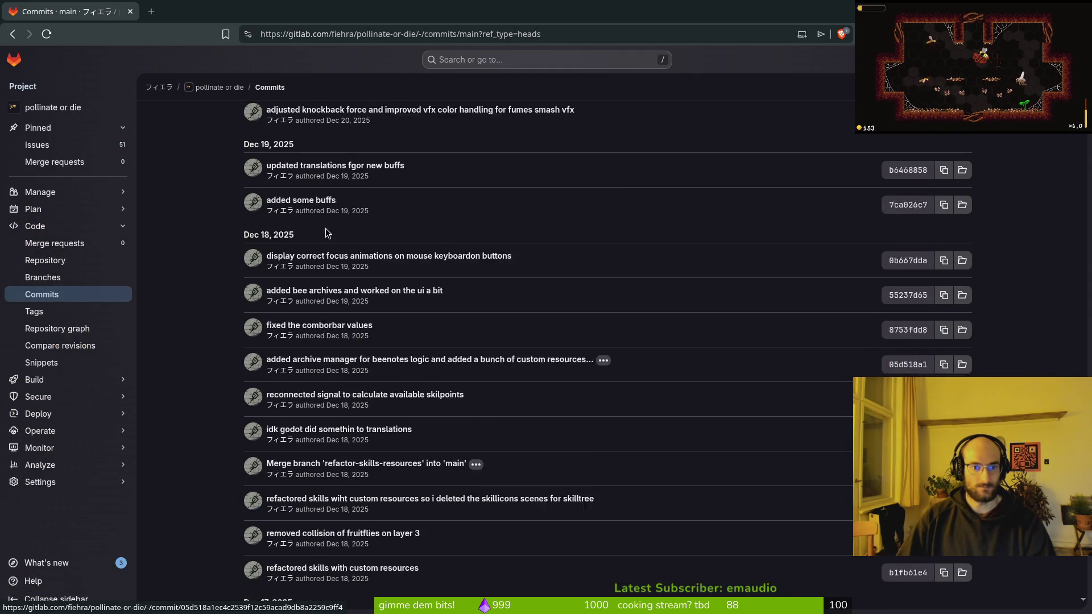
{"action": "key", "text": "alt+Tab"}
Step: Correct the spelling of 'added' in the localization infrastructure line
{"action": "type", "text": "ed"}
{"action": "key", "text": "Escape"}
{"action": "key", "text": "x"}
Step: Add the entry 'revamped skilltree and game currency', then review the GitLab commits
{"action": "key", "text": "o"}
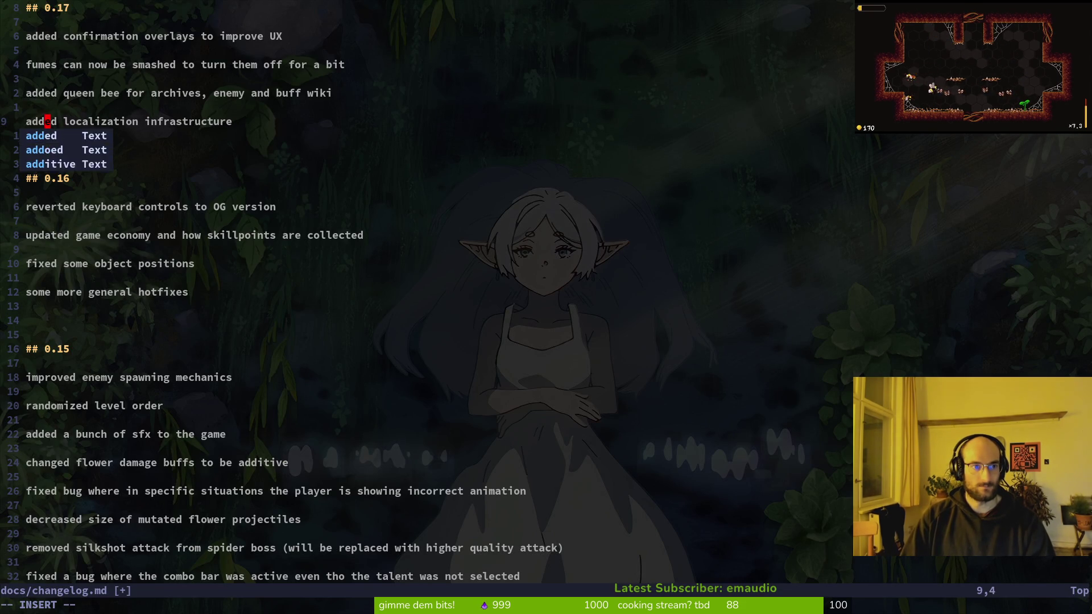
{"action": "key", "text": "Return"}
{"action": "type", "text": "rev"}
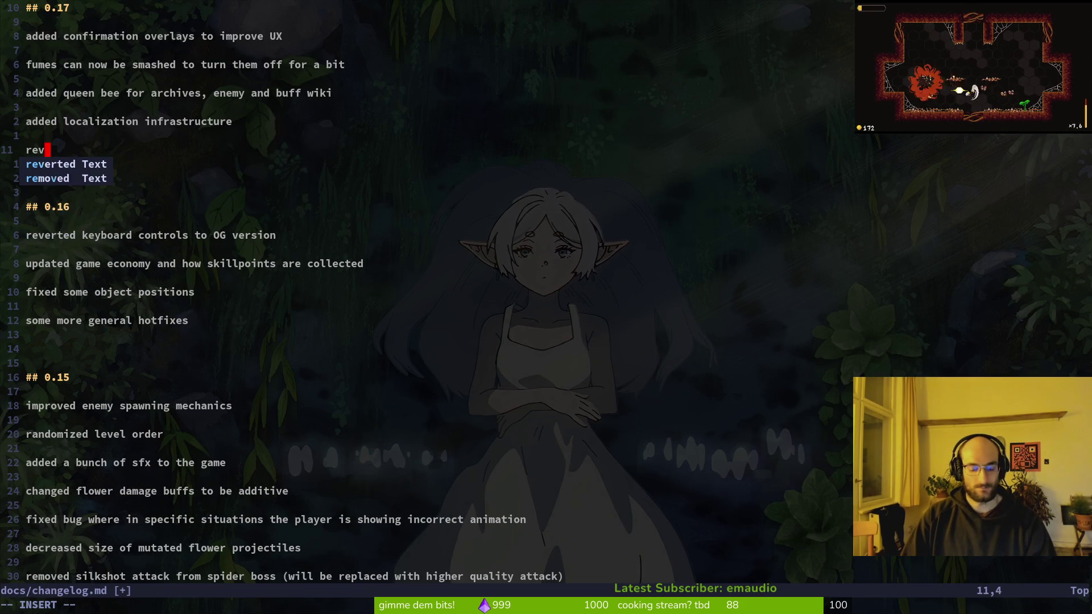
{"action": "type", "text": "amped skilltr"}
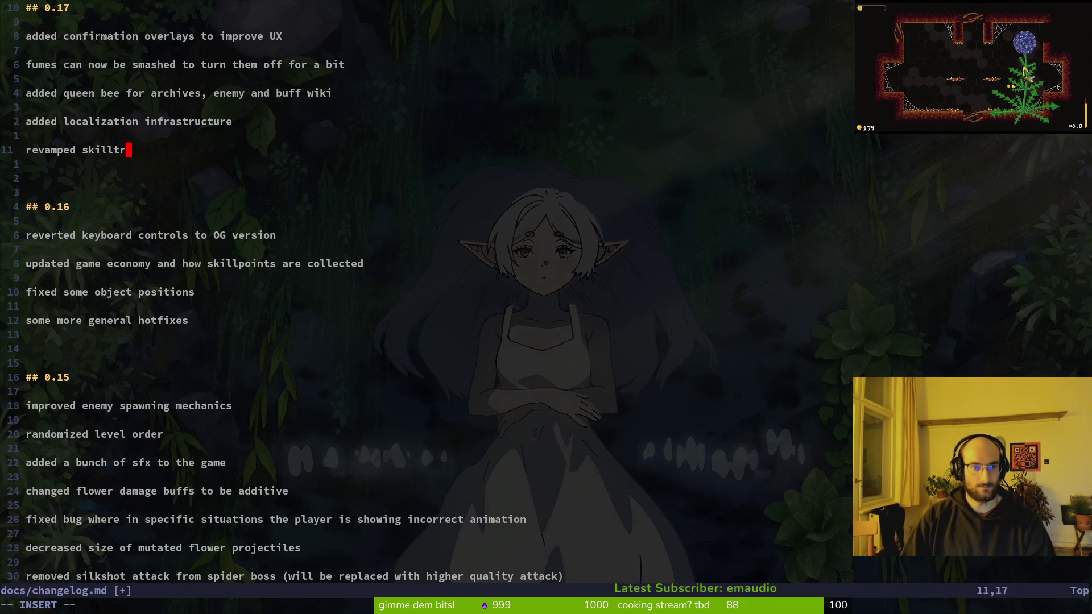
{"action": "type", "text": "ee and how "}
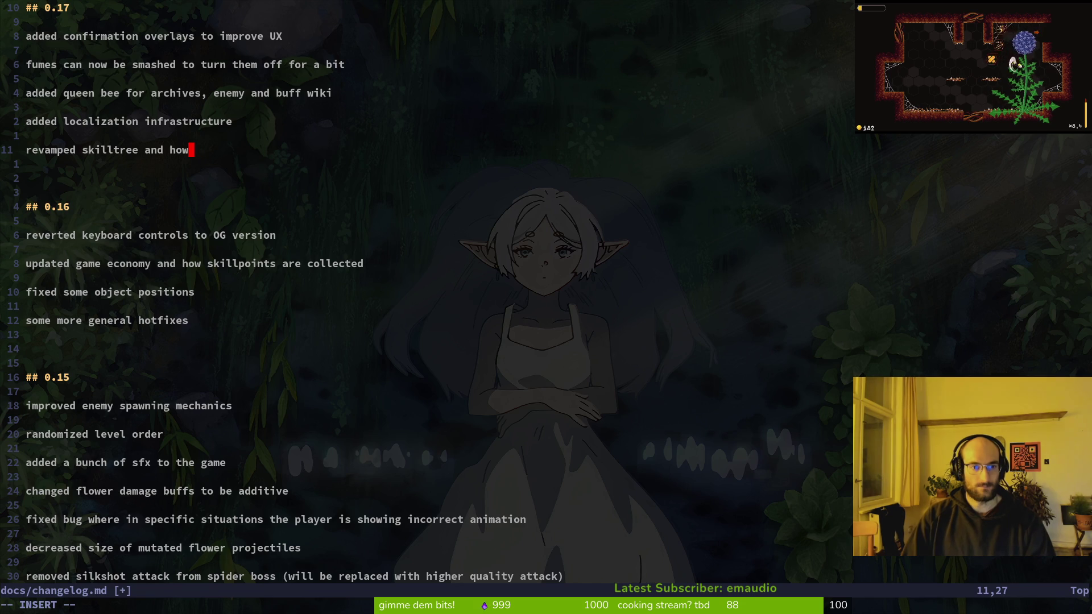
{"action": "type", "text": "curre"}
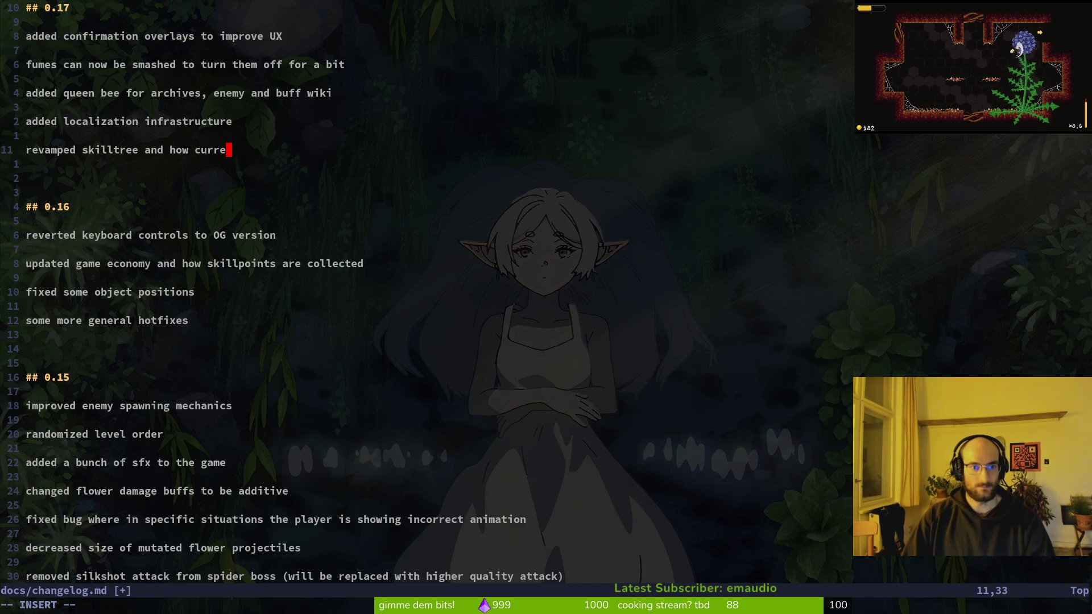
{"action": "key", "text": "BackSpace"}
{"action": "key", "text": "BackSpace"}
{"action": "key", "text": "BackSpace"}
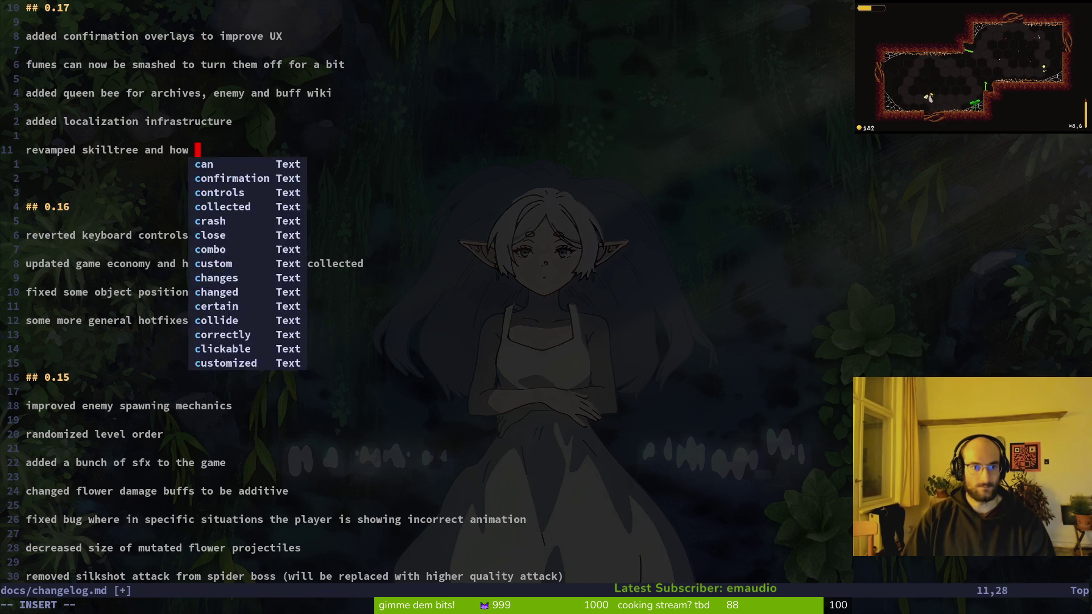
{"action": "type", "text": "game currency"}
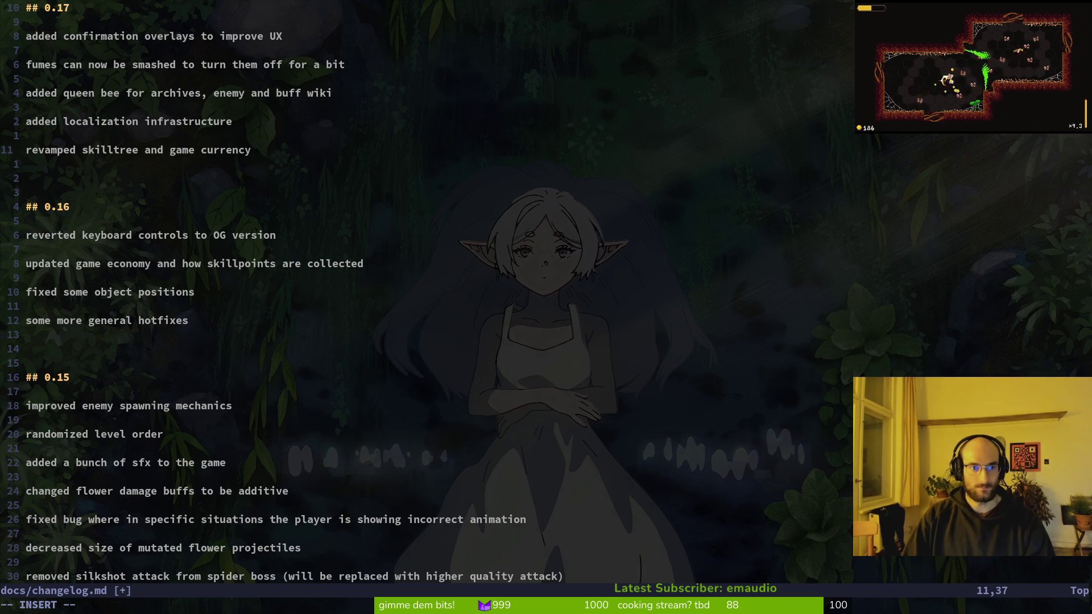
{"action": "key", "text": "alt+Tab"}
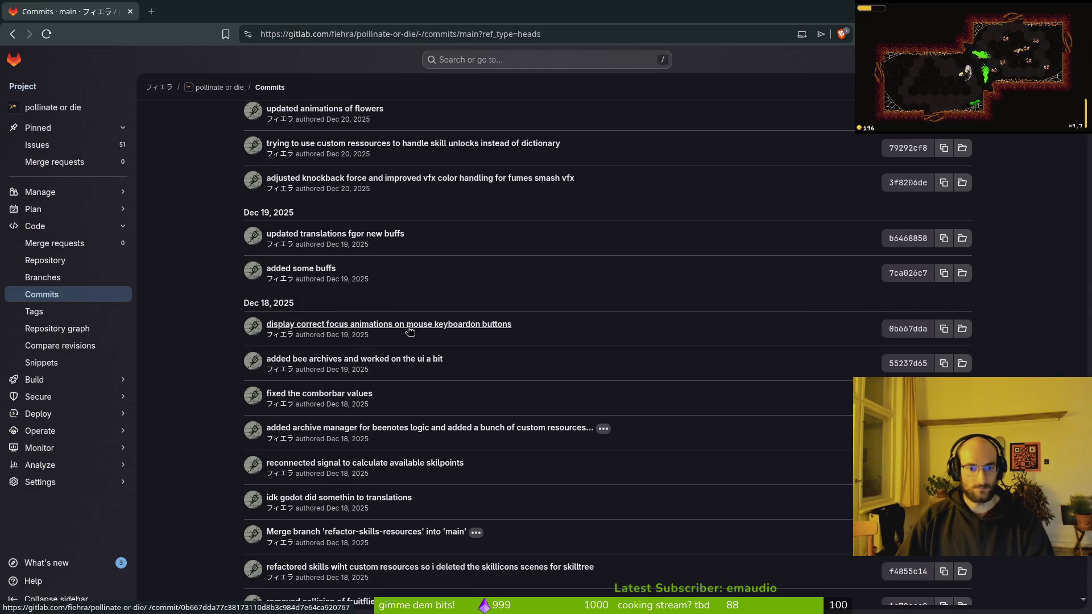
{"action": "scroll", "coordinate": [385, 307], "scroll_direction": "up", "scroll_amount": 3}
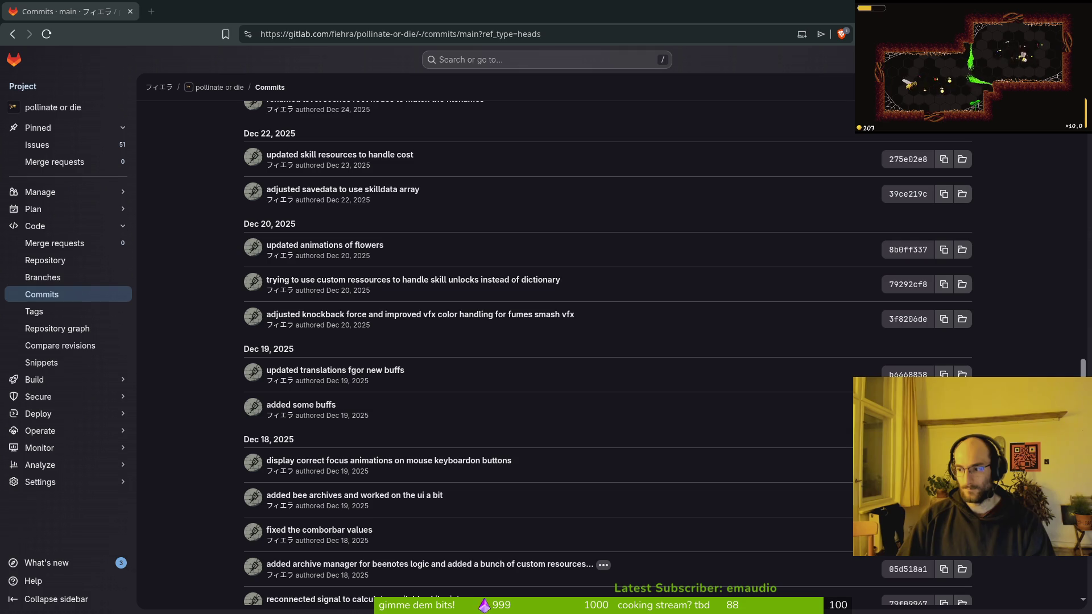
{"action": "key", "text": "super"}
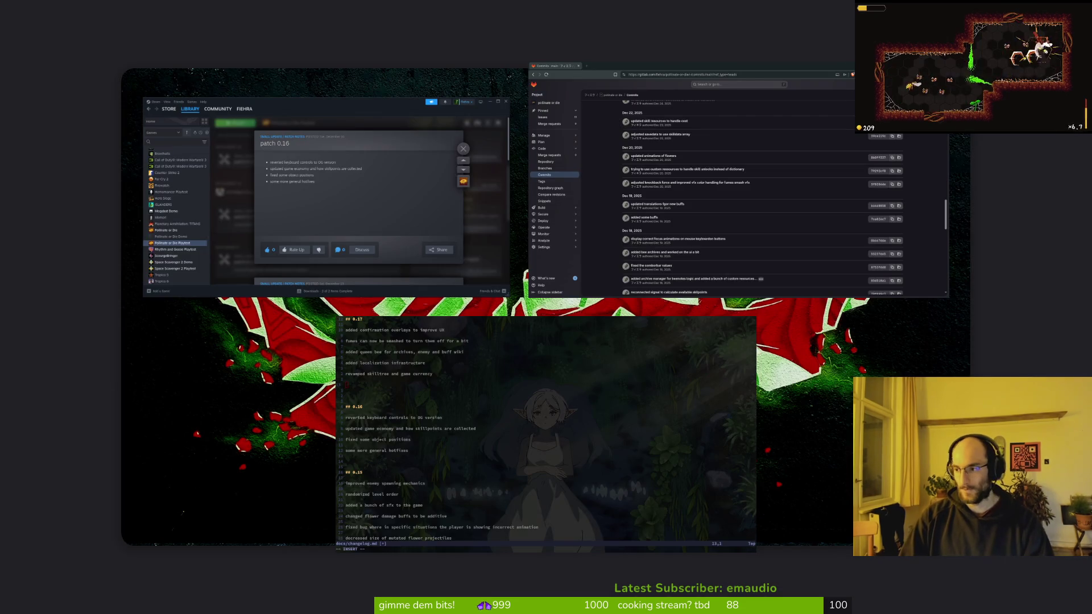
{"action": "key", "text": "super"}
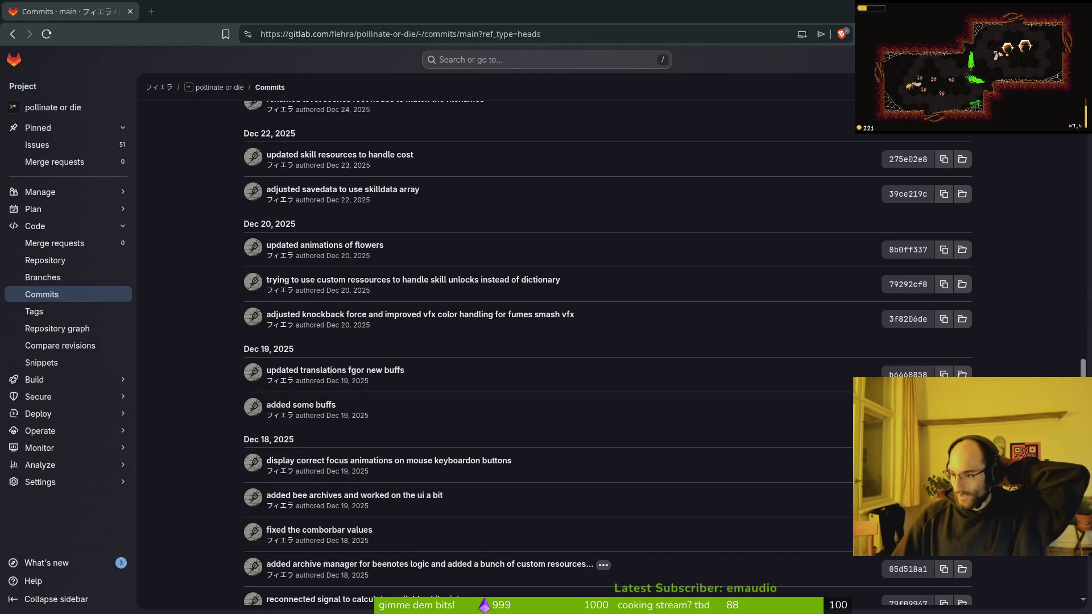
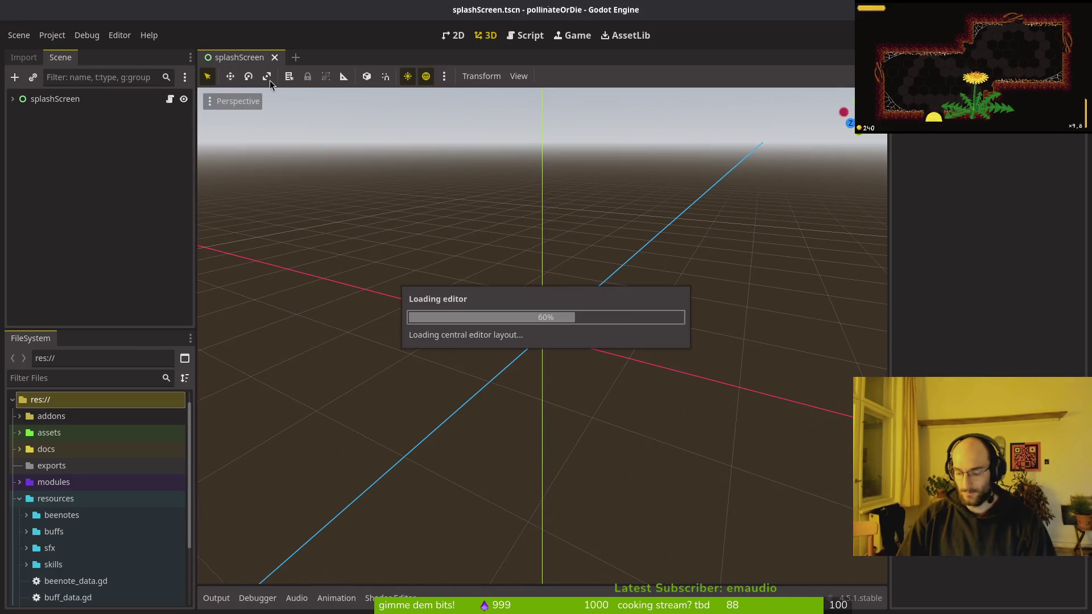
Step: Open the archives_overlay.tscn scene through quick resource search
{"action": "key", "text": "alt+shift+o"}
{"action": "type", "text": "beeove"}
{"action": "type", "text": "r"}
{"action": "key", "text": "BackSpace"}
{"action": "key", "text": "BackSpace"}
{"action": "key", "text": "BackSpace"}
{"action": "type", "text": "arch"}
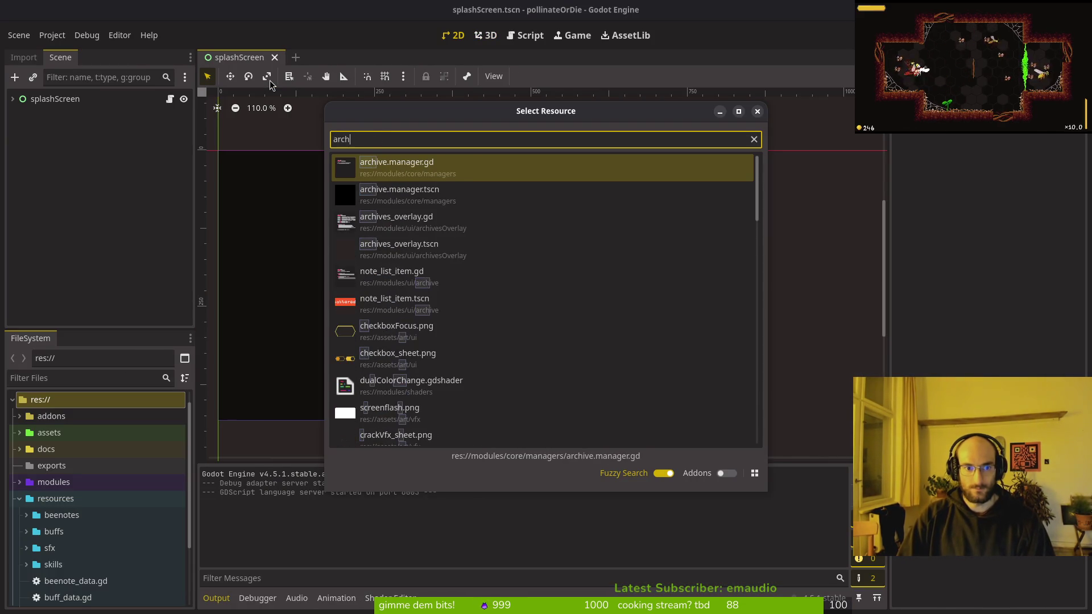
{"action": "type", "text": "over"}
{"action": "key", "text": "Down"}
{"action": "key", "text": "Return"}
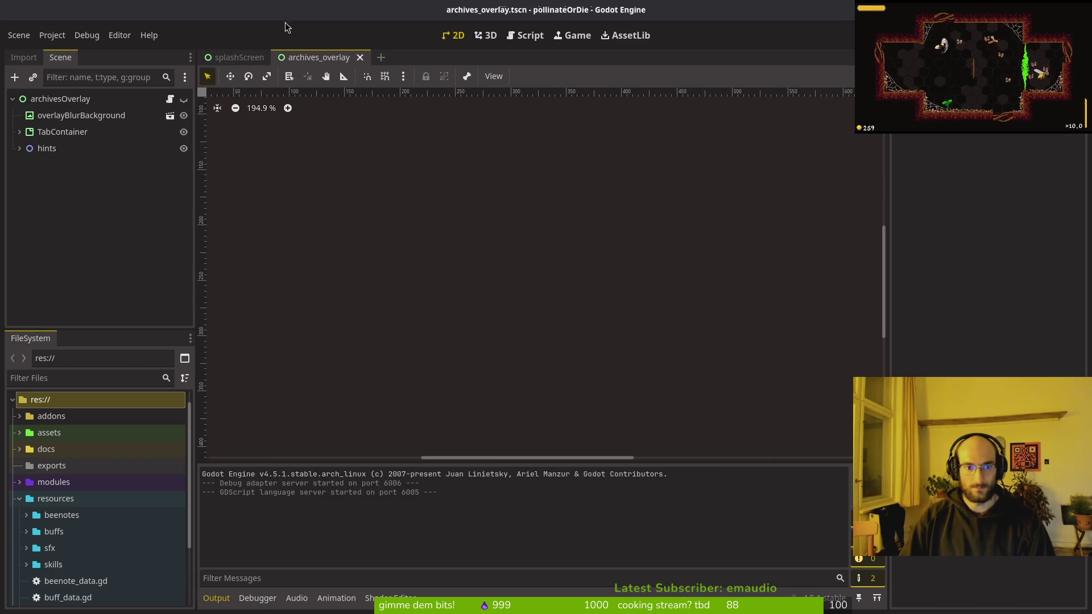
Step: Copy the enemies page under TabContainer, rename the copy buffs, and save the scene
{"action": "left_click", "coordinate": [20, 131]}
{"action": "left_click", "coordinate": [32, 165]}
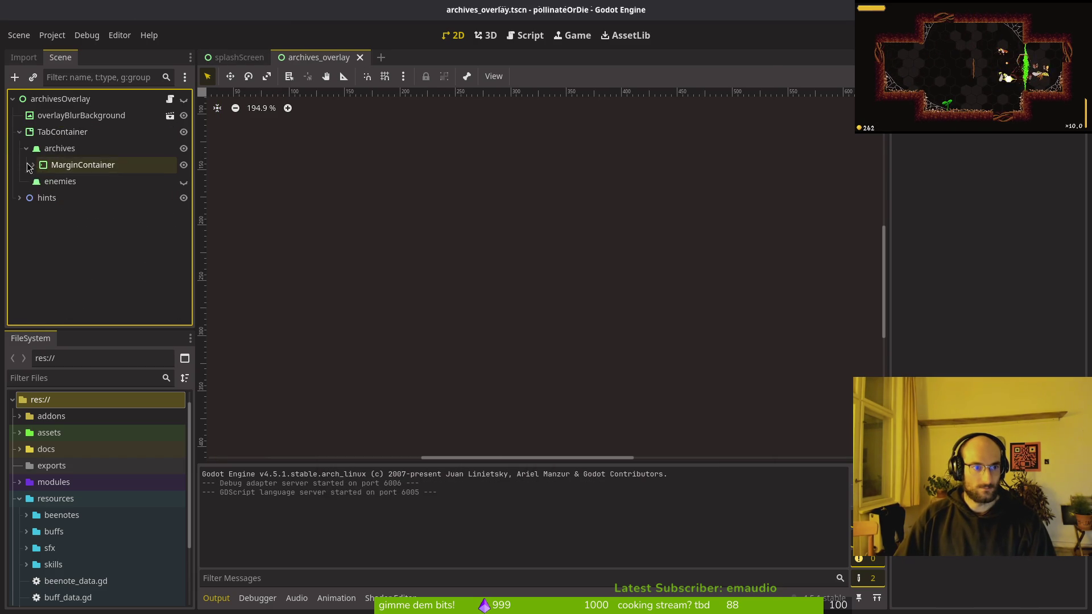
{"action": "left_click", "coordinate": [26, 147]}
{"action": "left_click", "coordinate": [60, 164]}
{"action": "key", "text": "ctrl+c"}
{"action": "left_click", "coordinate": [63, 131]}
{"action": "key", "text": "ctrl+v"}
{"action": "left_click", "coordinate": [78, 181]}
{"action": "type", "text": "buffs"}
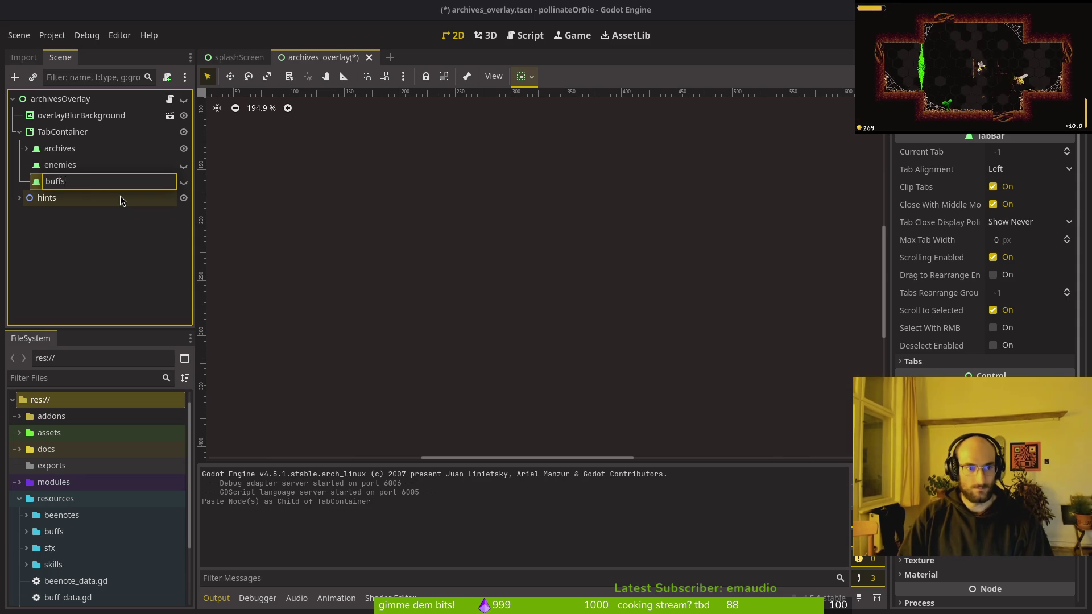
{"action": "key", "text": "Return"}
{"action": "key", "text": "ctrl+s"}
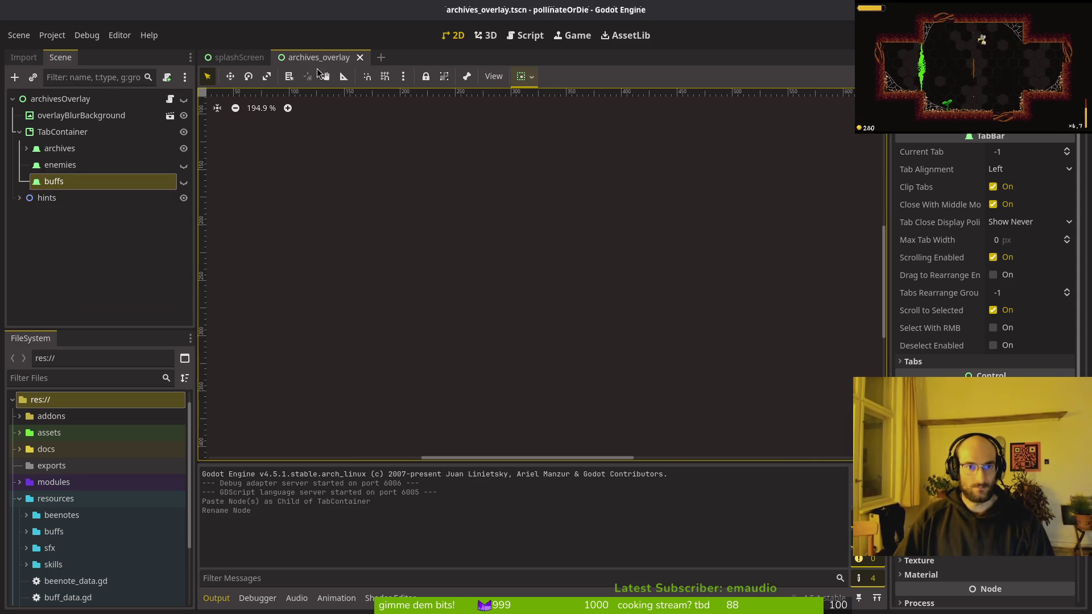
Step: Close the archives_overlay and splashScreen scenes and return to the changelog
{"action": "middle_click", "coordinate": [312, 60]}
{"action": "middle_click", "coordinate": [230, 59]}
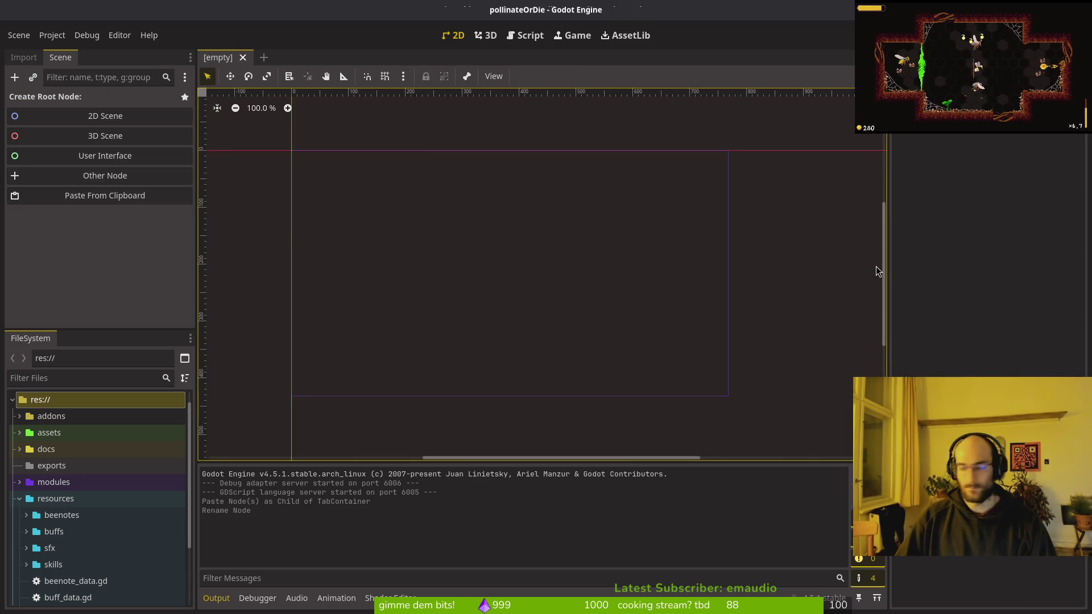
{"action": "key", "text": "super+1"}
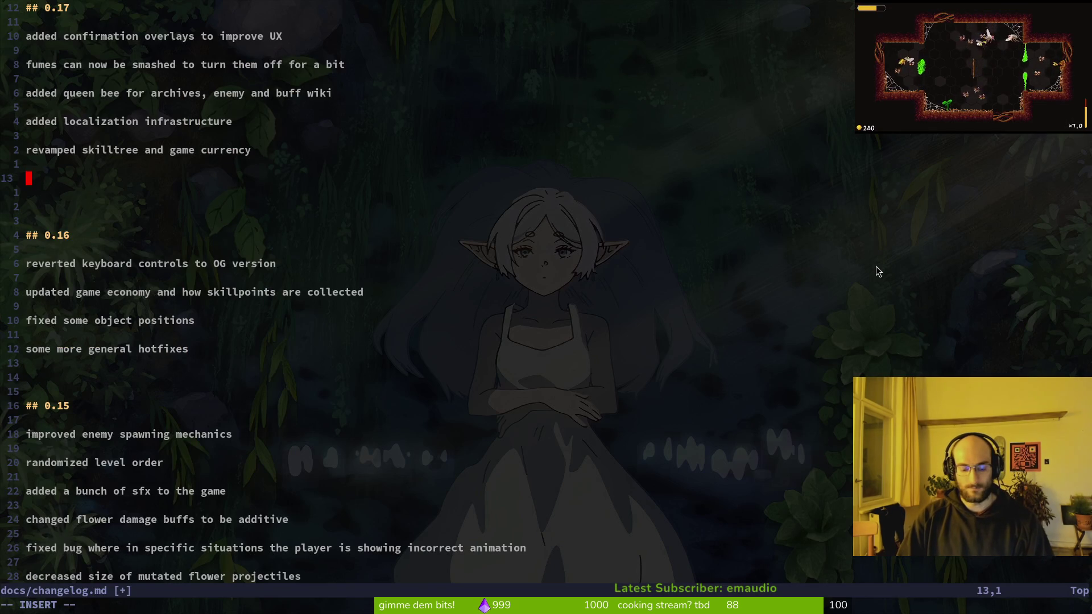
Step: Review uncommitted changes with tig status, then glance at the GitLab commit list
{"action": "key", "text": "super+Return"}
{"action": "type", "text": "tig status"}
{"action": "key", "text": "Return"}
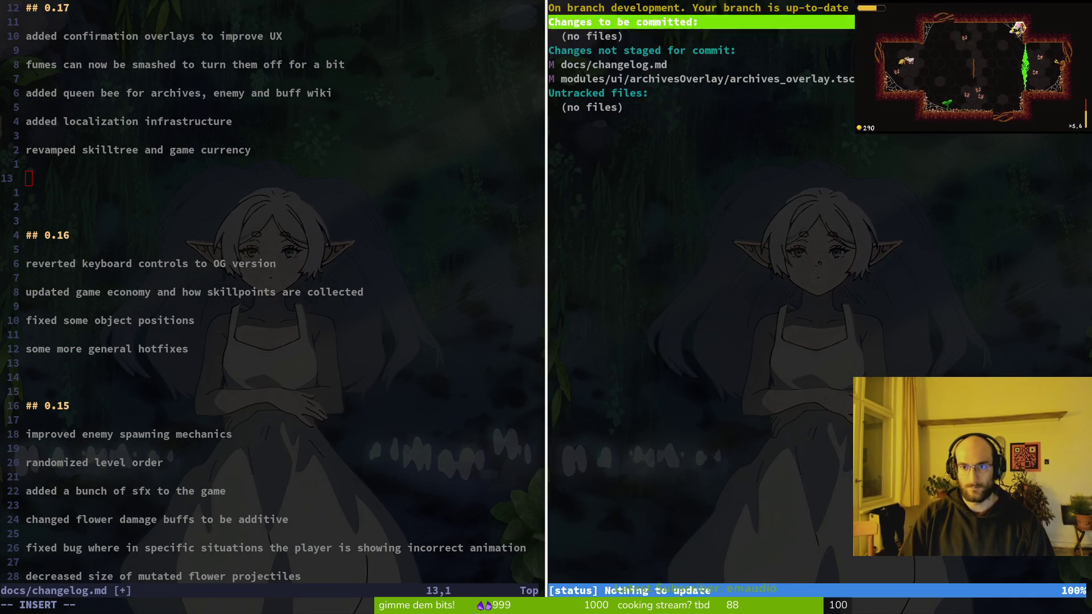
{"action": "key", "text": "j"}
{"action": "key", "text": "q"}
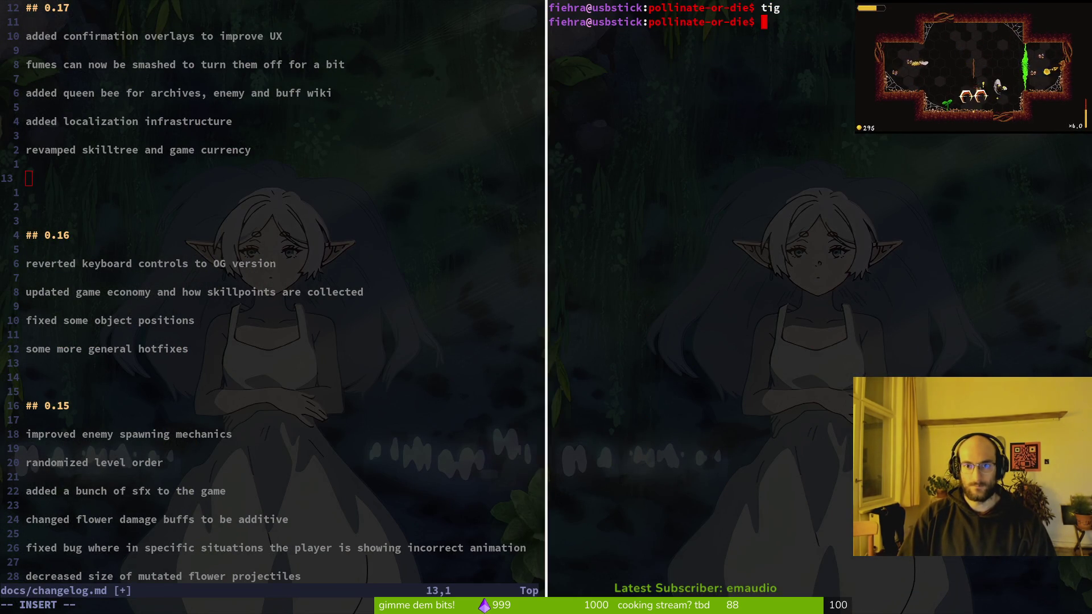
{"action": "key", "text": "ctrl+d"}
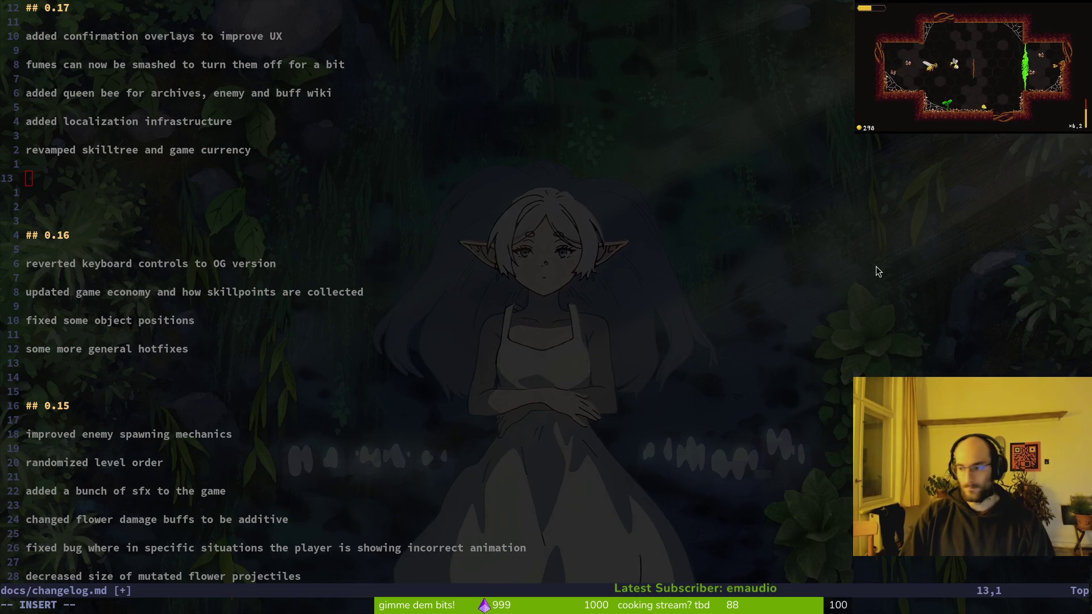
{"action": "key", "text": "super+2"}
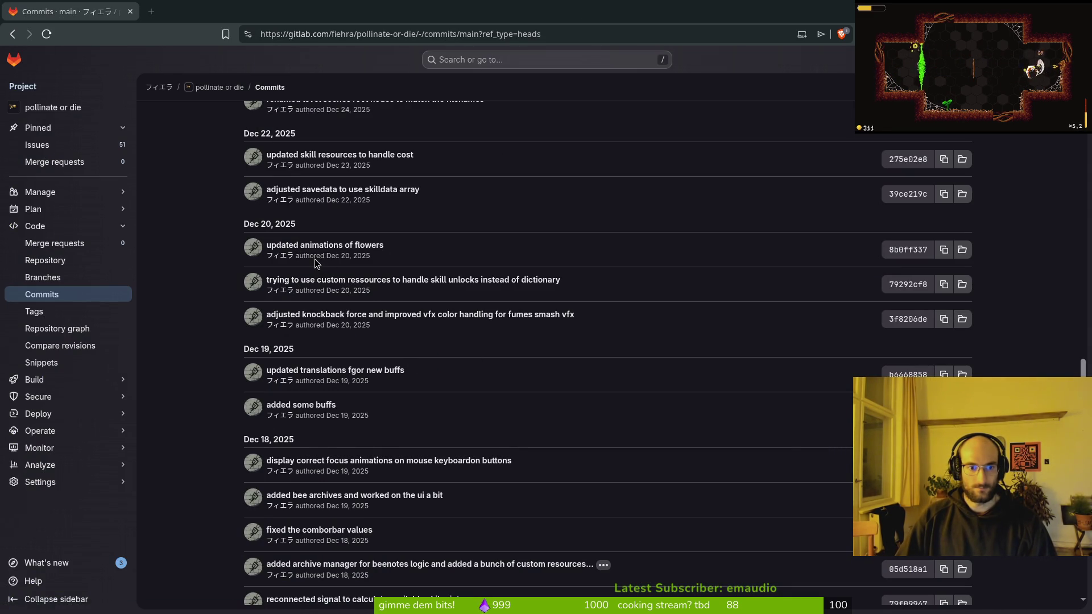
{"action": "key", "text": "super+1"}
Step: Draft a new 0.17 line about skills using custom resources
{"action": "type", "text": "k"}
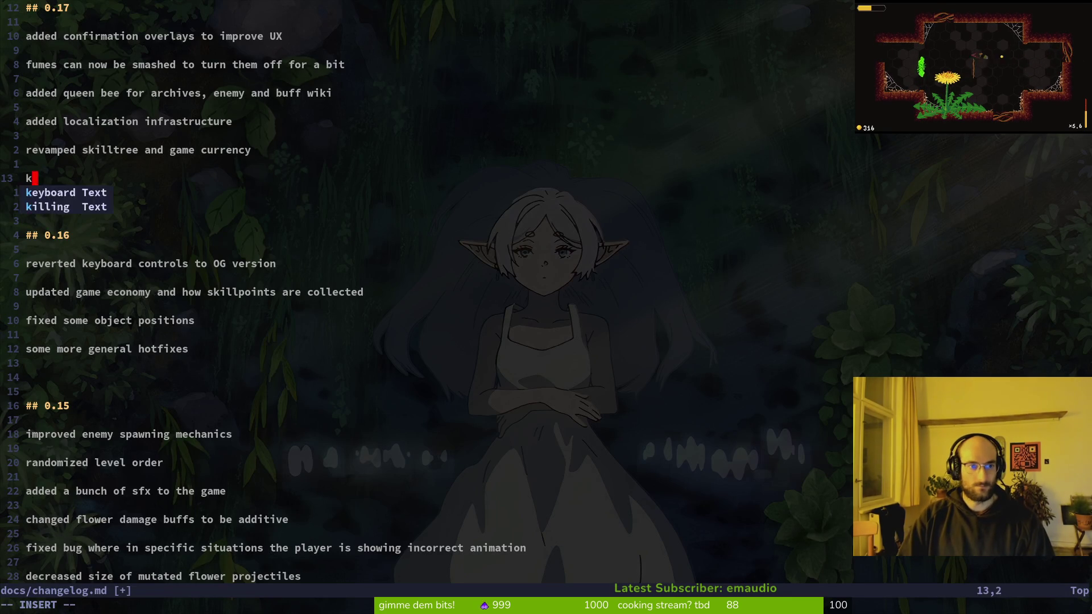
{"action": "key", "text": "Escape"}
{"action": "key", "text": "u"}
{"action": "key", "text": "d"}
{"action": "key", "text": "d"}
{"action": "key", "text": "o"}
{"action": "key", "text": "BackSpace"}
{"action": "type", "text": "j"}
{"action": "key", "text": "BackSpace"}
{"action": "key", "text": "BackSpace"}
{"action": "key", "text": "Return"}
{"action": "key", "text": "Return"}
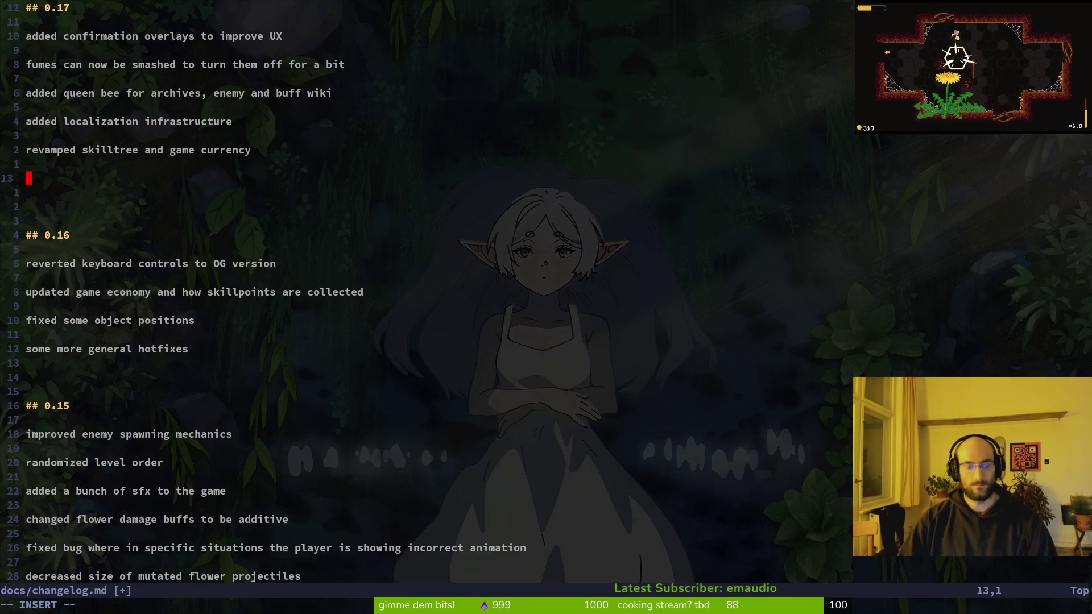
{"action": "type", "text": "re"}
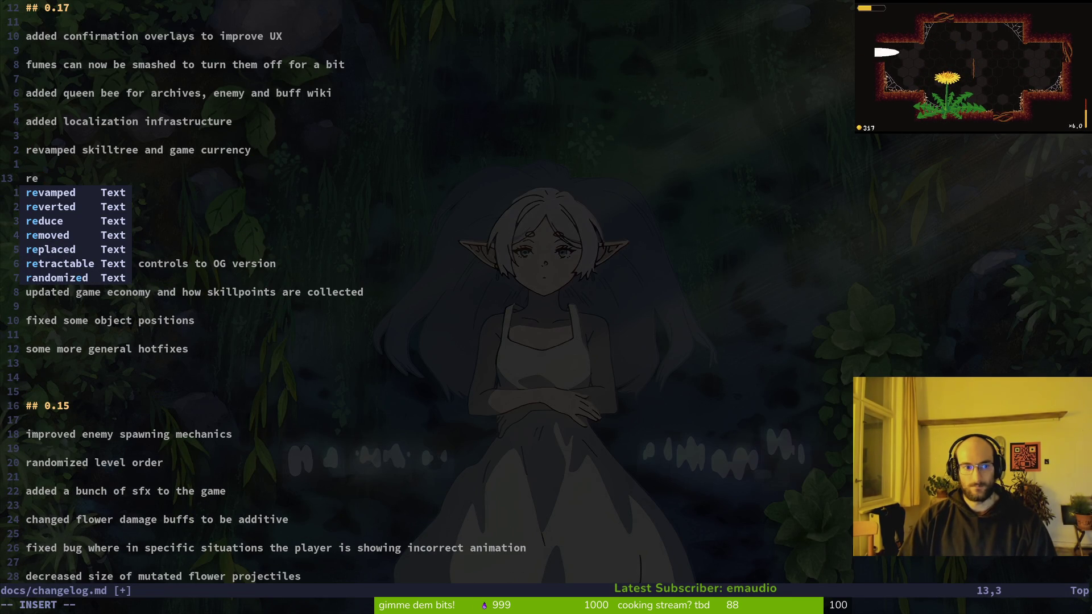
{"action": "type", "text": "factor"}
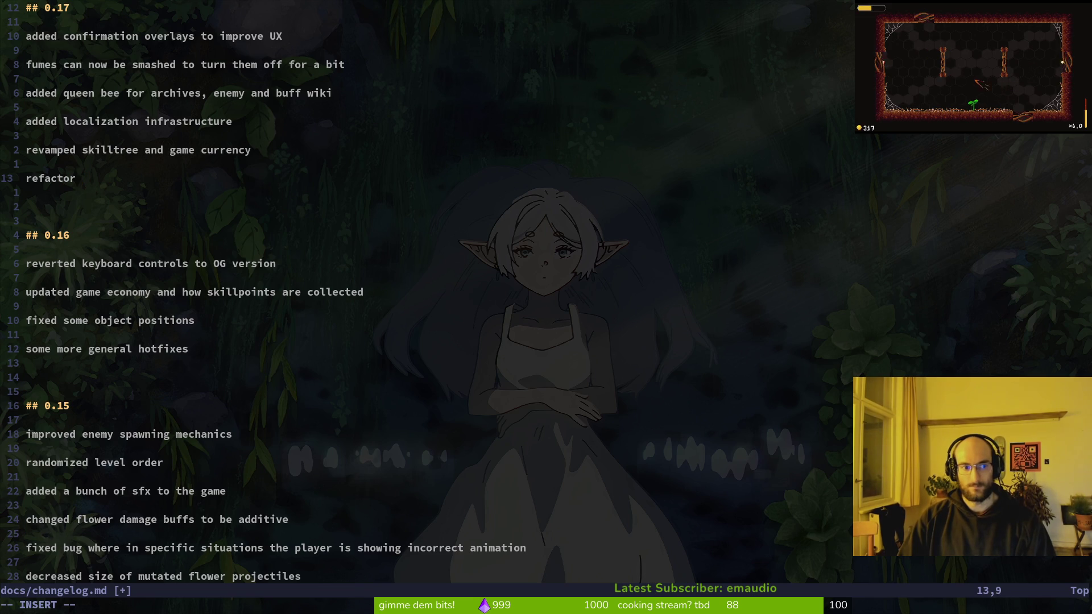
{"action": "type", "text": "ed game "}
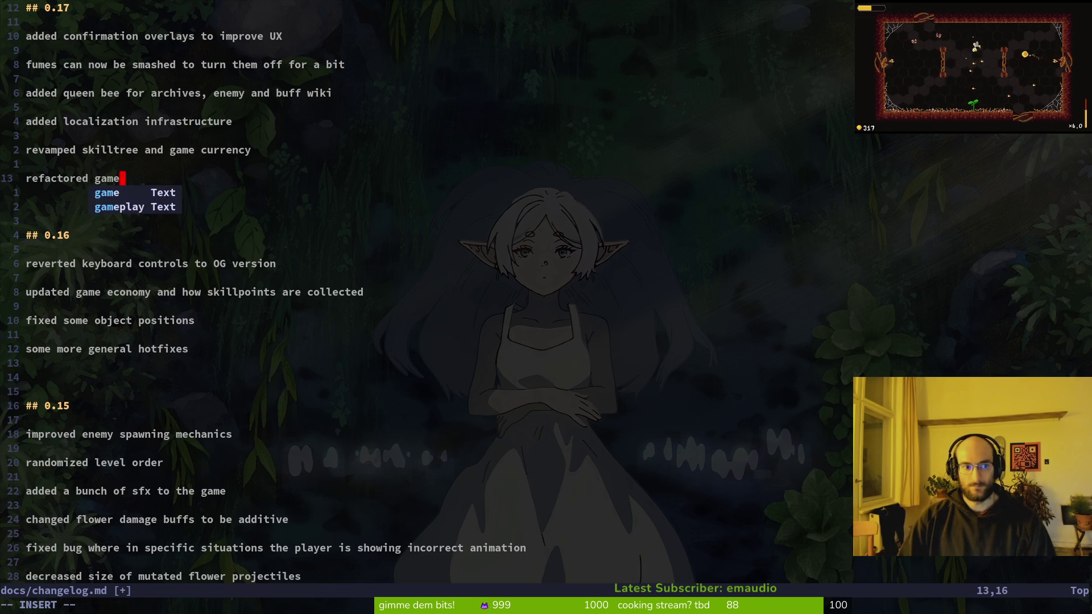
{"action": "type", "text": "inf"}
{"action": "key", "text": "BackSpace"}
{"action": "key", "text": "BackSpace"}
{"action": "key", "text": "BackSpace"}
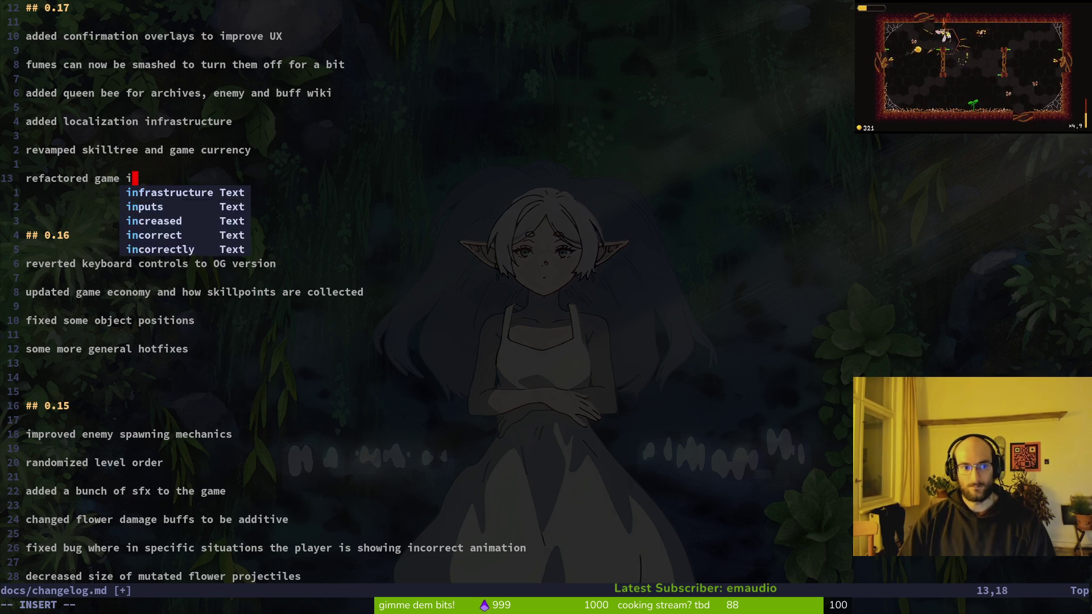
{"action": "key", "text": "BackSpace"}
{"action": "key", "text": "BackSpace"}
{"action": "key", "text": "BackSpace"}
{"action": "type", "text": "skill"}
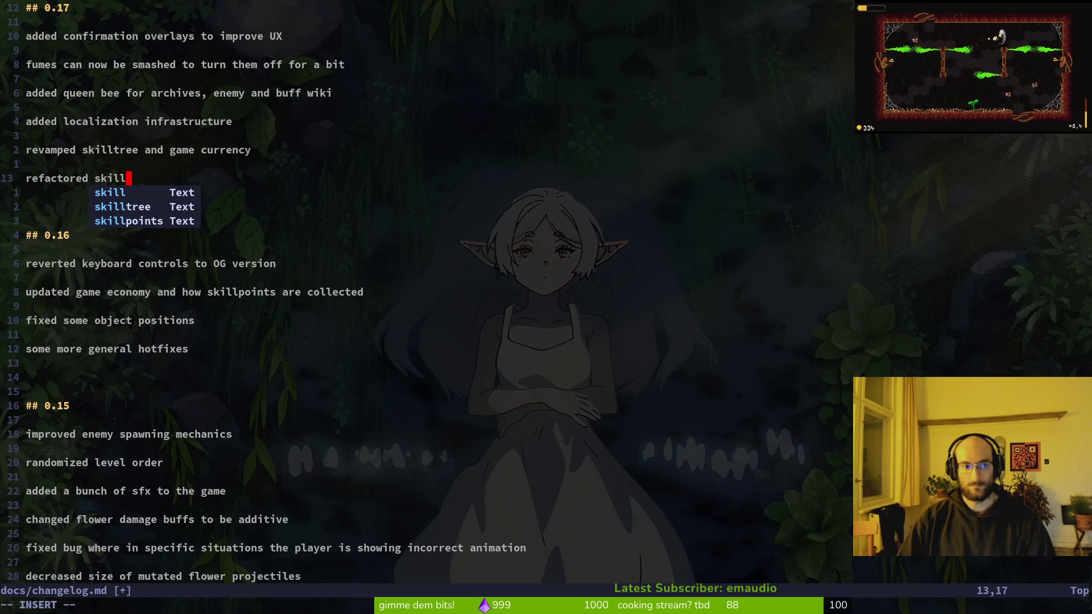
{"action": "type", "text": "s to use custom resources"}
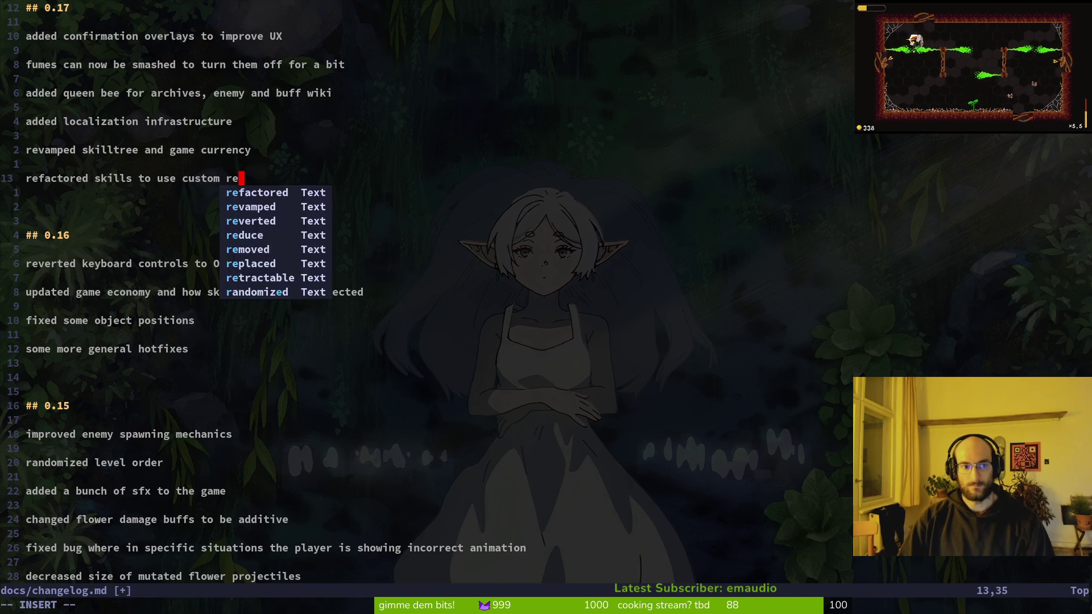
{"action": "key", "text": "Return"}
Step: Reword the entry to 'improved game infrastructure by using custom resources for skills'
{"action": "key", "text": "Escape"}
{"action": "type", "text": "k0cwimproved gam"}
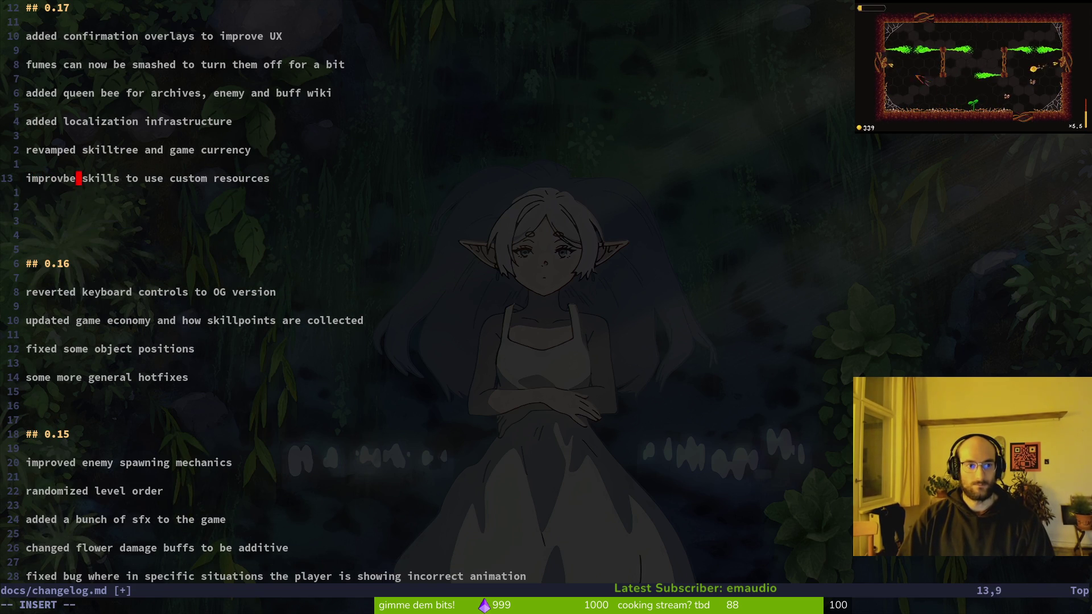
{"action": "type", "text": "e infras"}
{"action": "key", "text": "Tab"}
{"action": "key", "text": "Return"}
{"action": "type", "text": "by "}
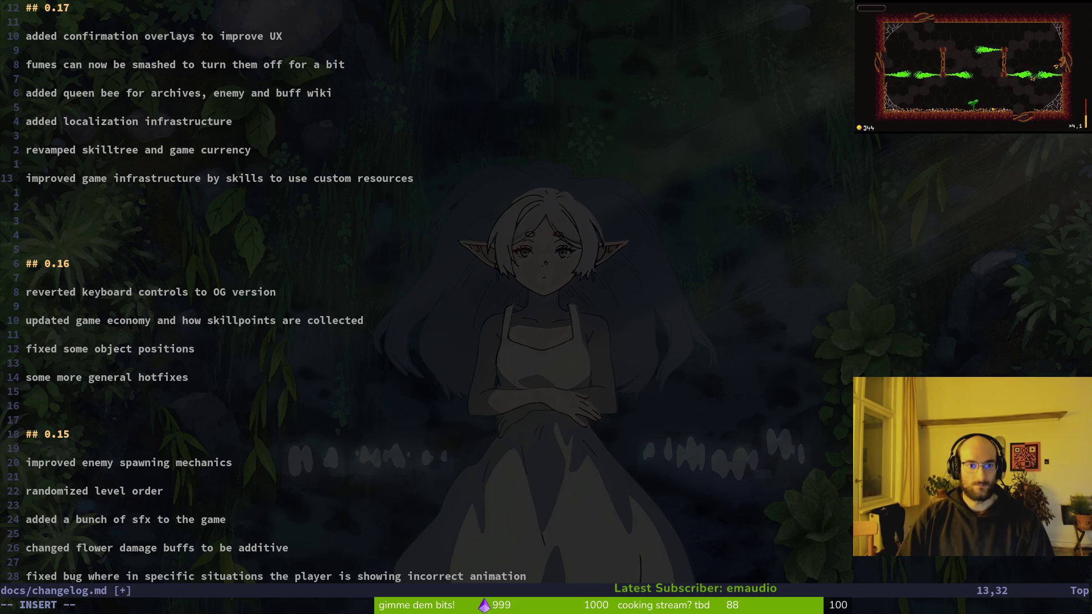
{"action": "type", "text": "using custom resources for skill"}
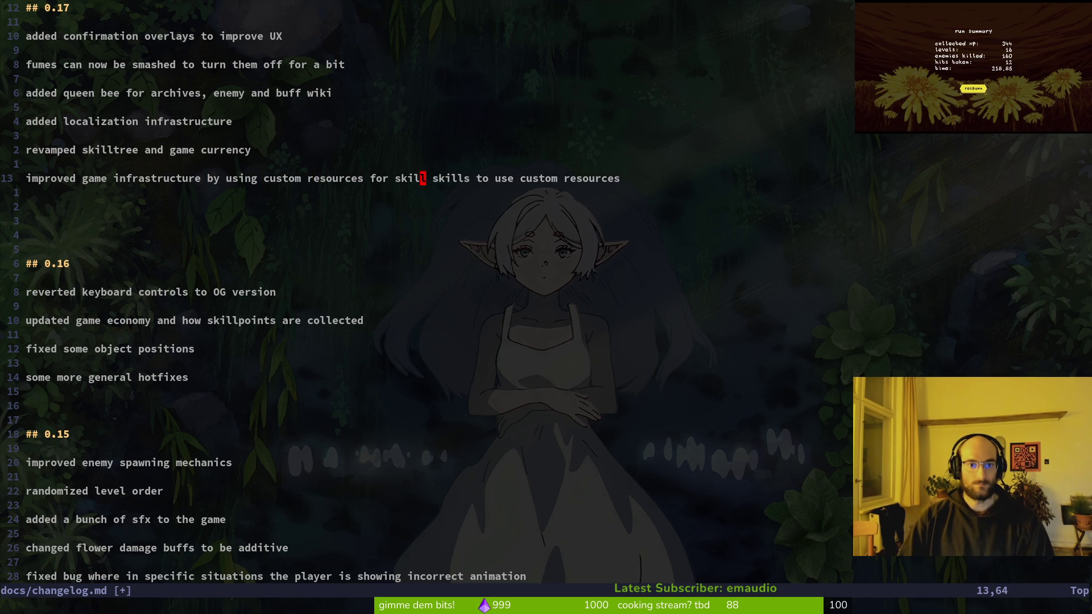
{"action": "key", "text": "dollar"}
{"action": "key", "text": "d"}
{"action": "key", "text": "o"}
{"action": "key", "text": "Return"}
{"action": "key", "text": "Return"}
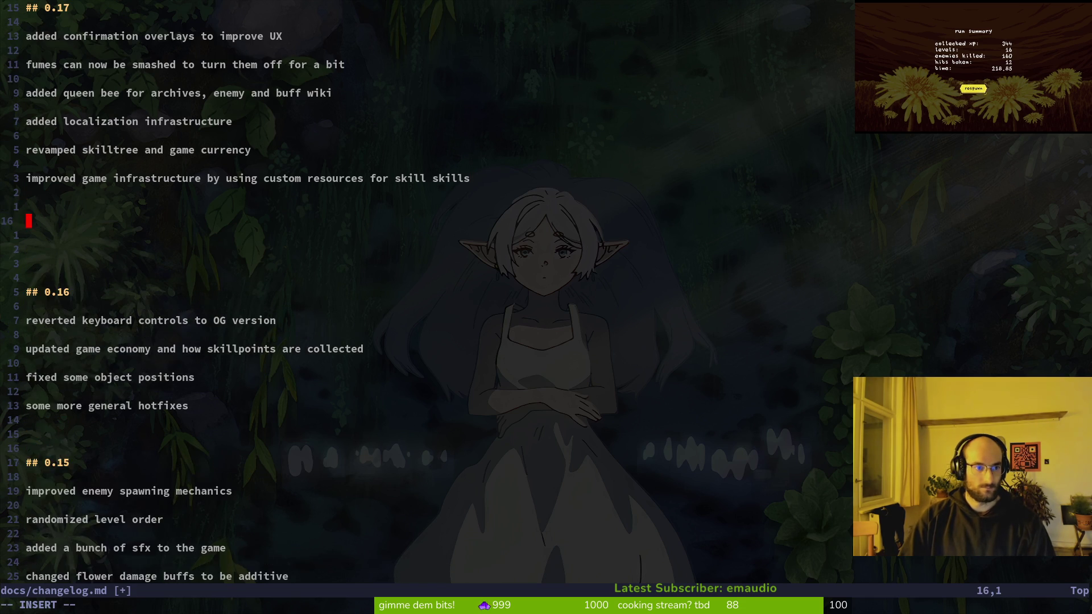
{"action": "key", "text": "alt+Tab"}
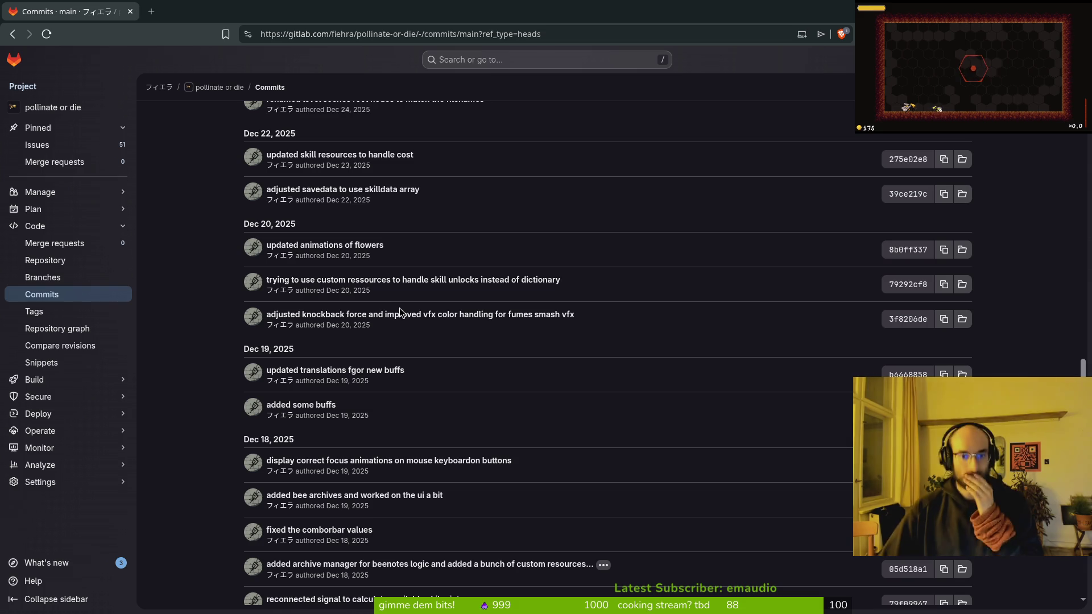
Step: Add the 0.17 entry 'split settings into config files' after checking the commit list
{"action": "scroll", "coordinate": [349, 246], "scroll_direction": "up", "scroll_amount": 3}
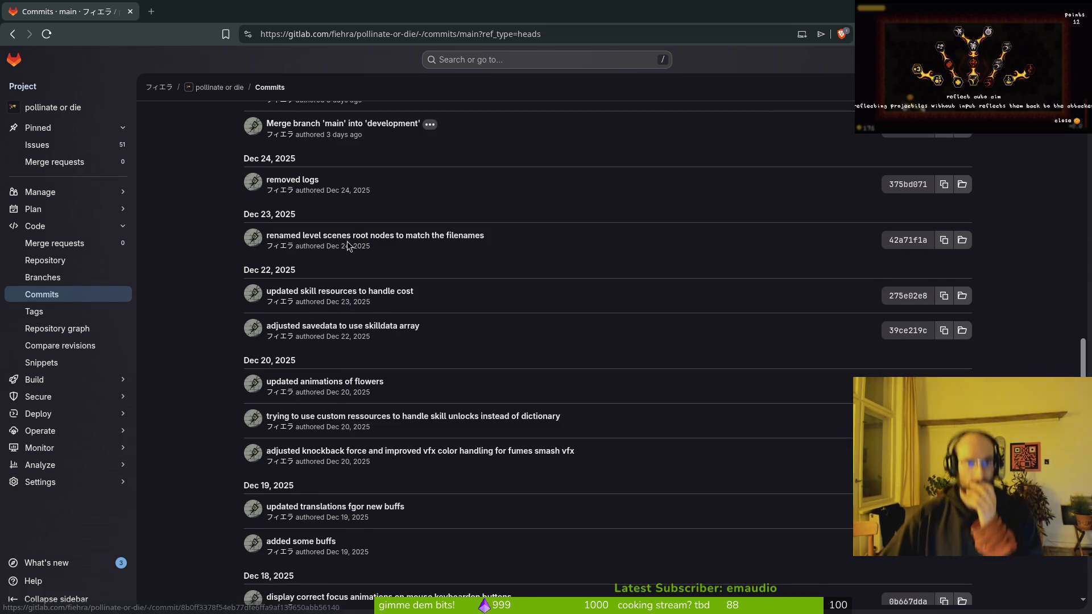
{"action": "key", "text": "alt+Tab"}
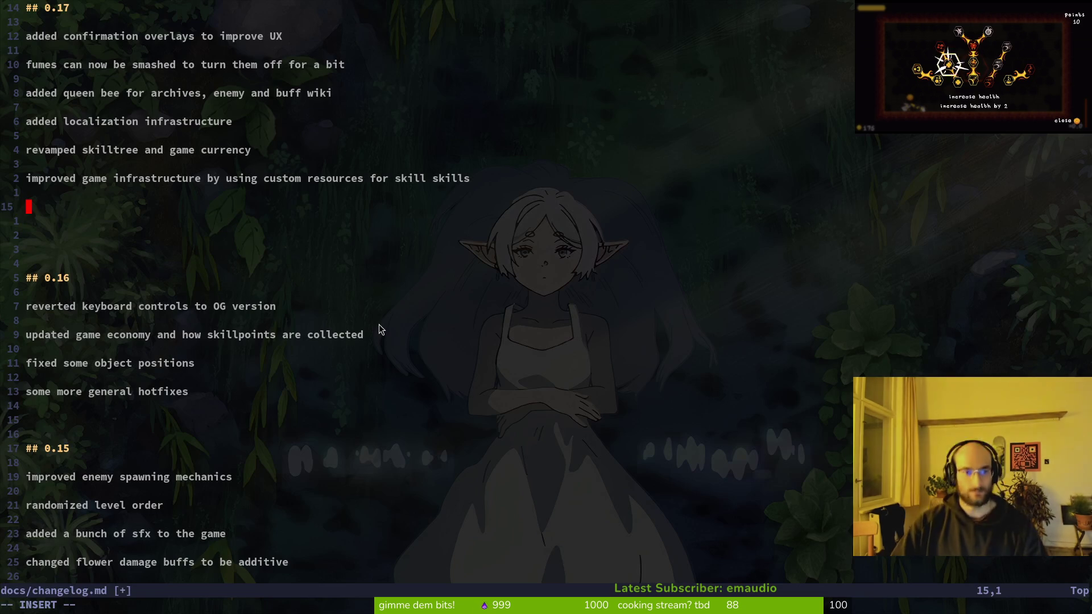
{"action": "type", "text": "split "}
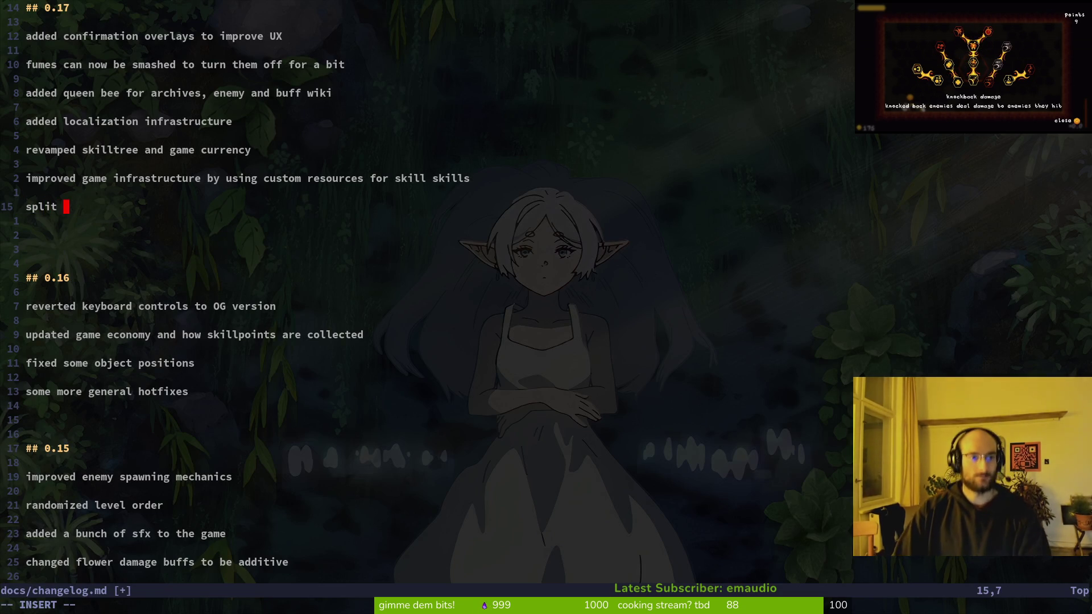
{"action": "type", "text": "setting"}
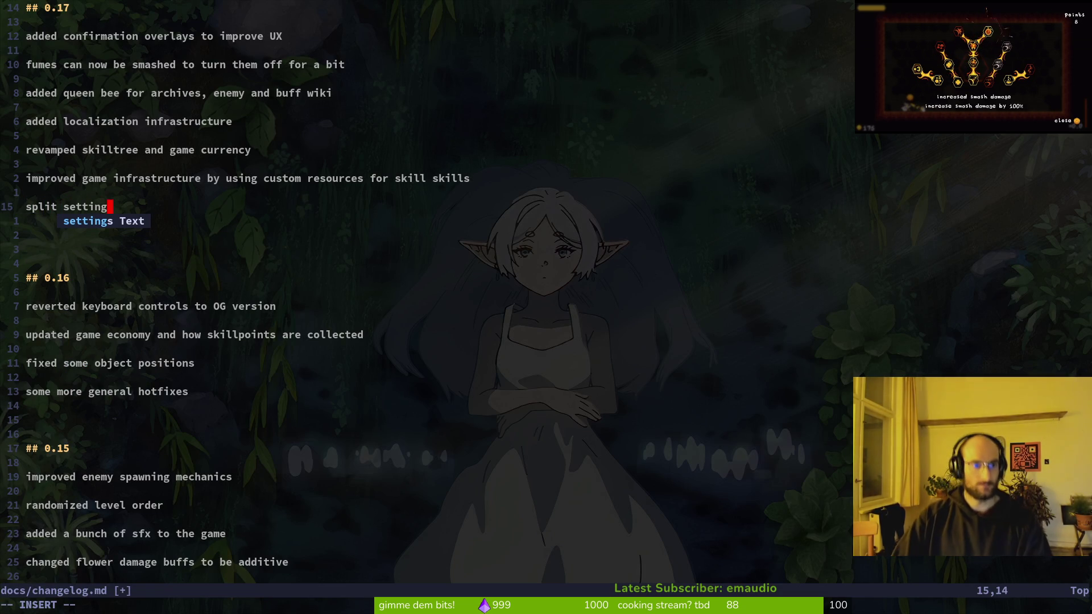
{"action": "type", "text": "s into"}
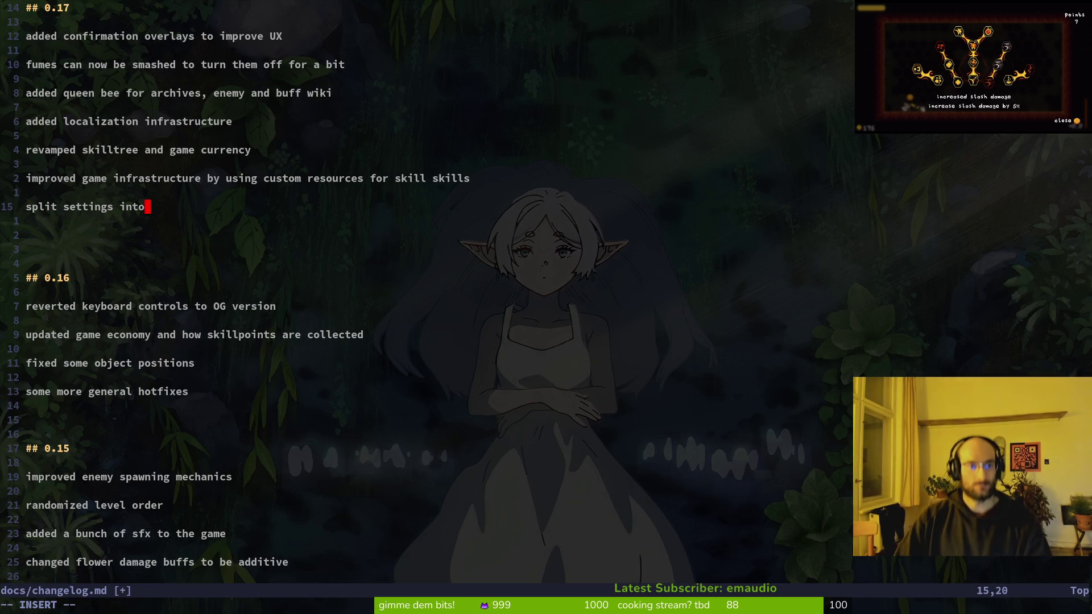
{"action": "type", "text": " config files"}
{"action": "key", "text": "Return"}
{"action": "key", "text": "Return"}
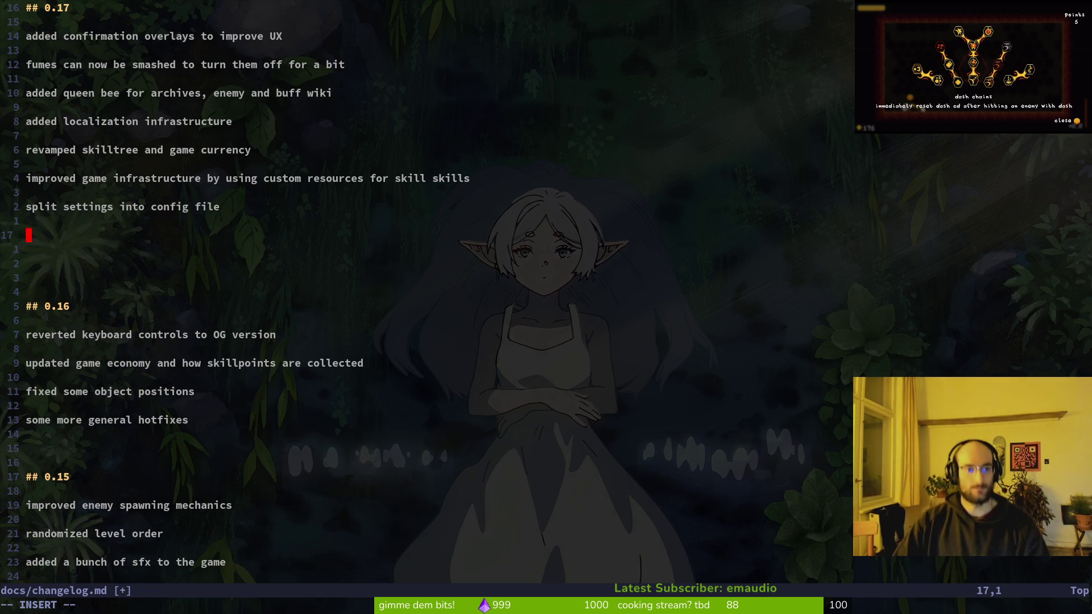
{"action": "key", "text": "alt+Tab"}
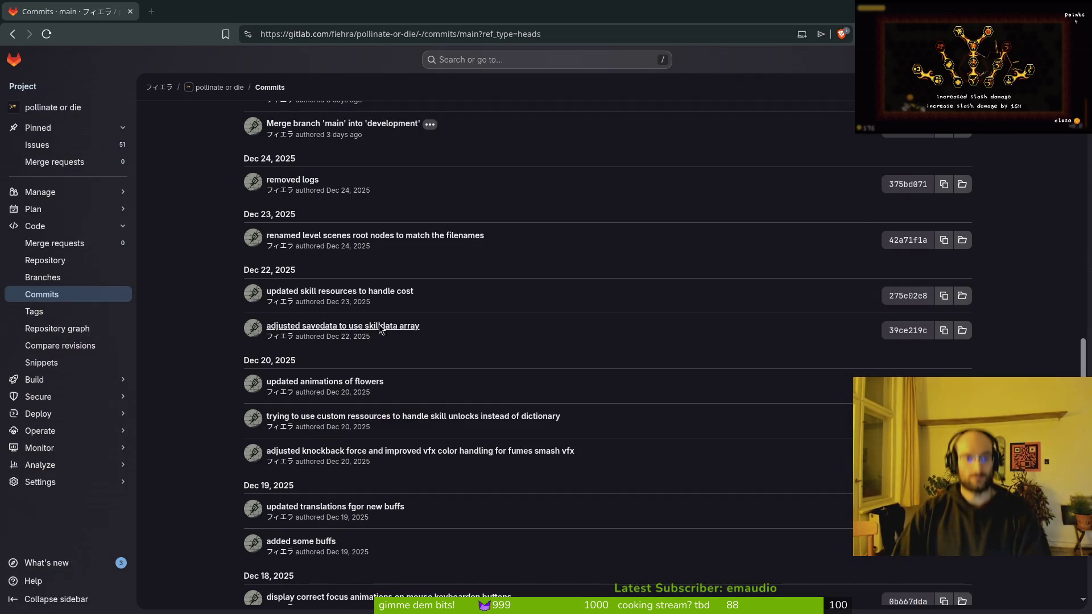
{"action": "key", "text": "alt+Tab"}
{"action": "key", "text": "alt+Tab"}
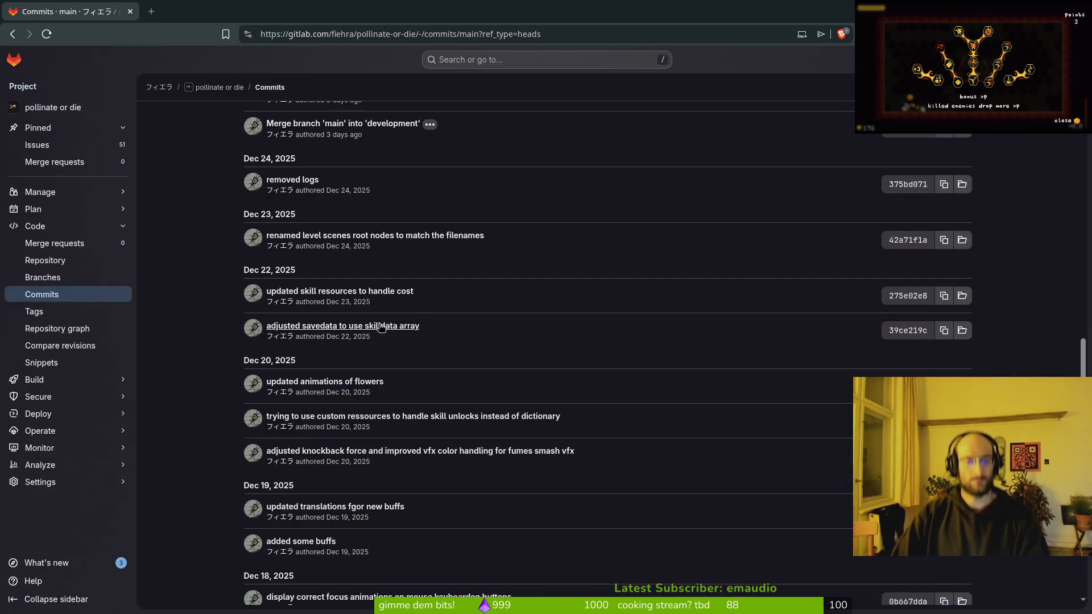
{"action": "key", "text": "alt+Tab"}
{"action": "key", "text": "Up"}
{"action": "key", "text": "Up"}
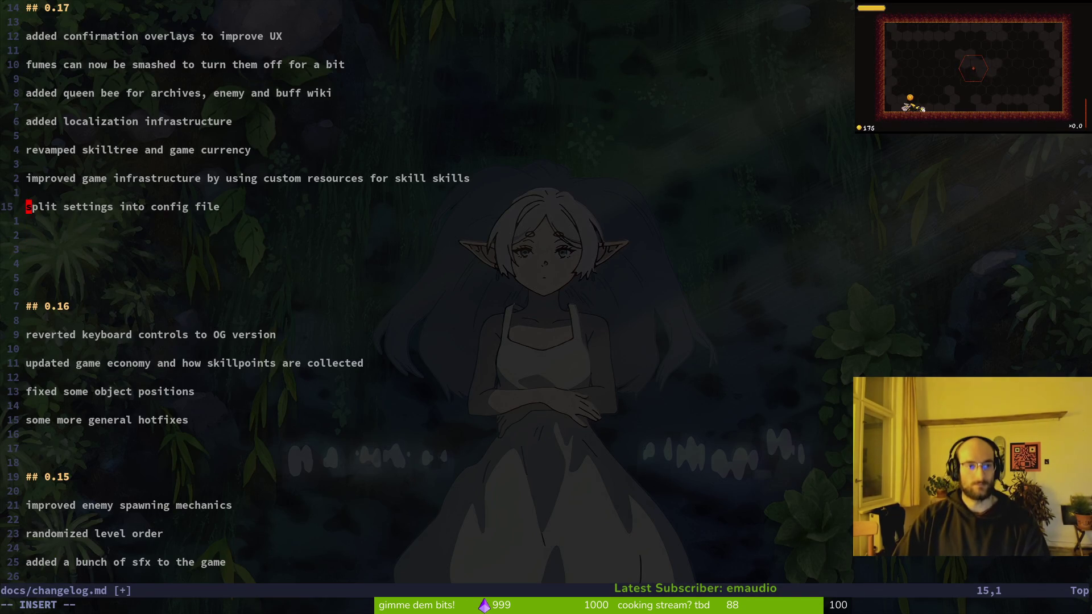
Step: Reword the settings entry to 'split settings away from savefile into config'
{"action": "key", "text": "Right"}
{"action": "key", "text": "Right"}
{"action": "key", "text": "Right"}
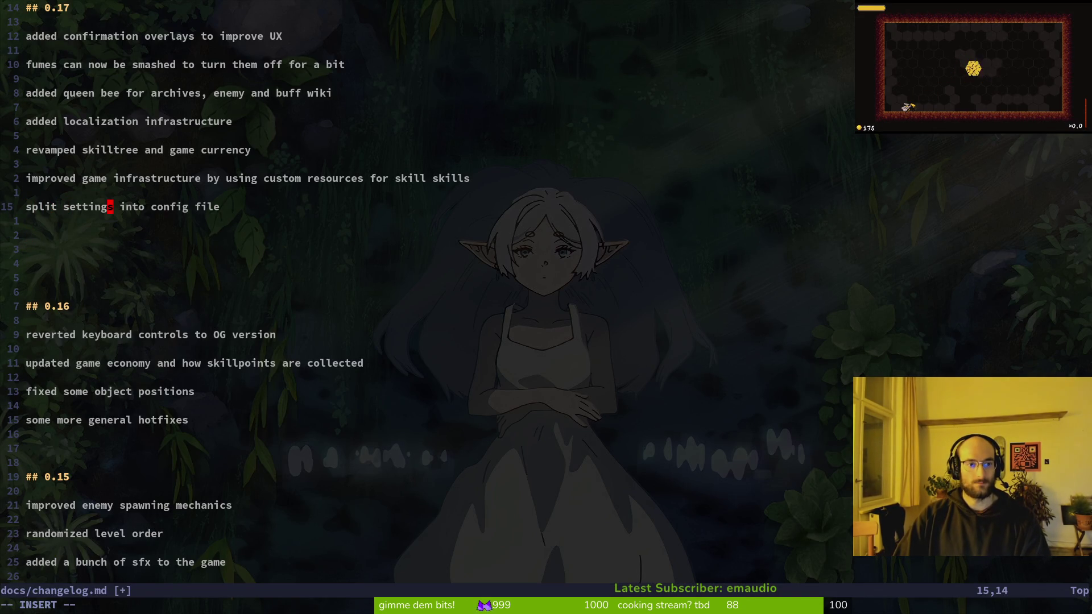
{"action": "type", "text": "away f"}
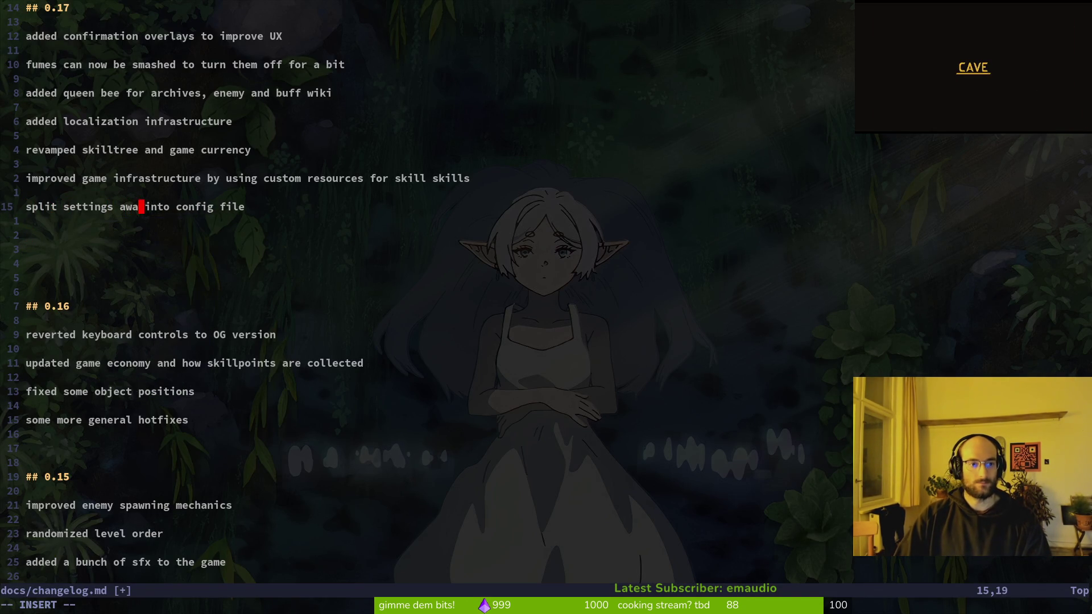
{"action": "type", "text": "rom savefile"}
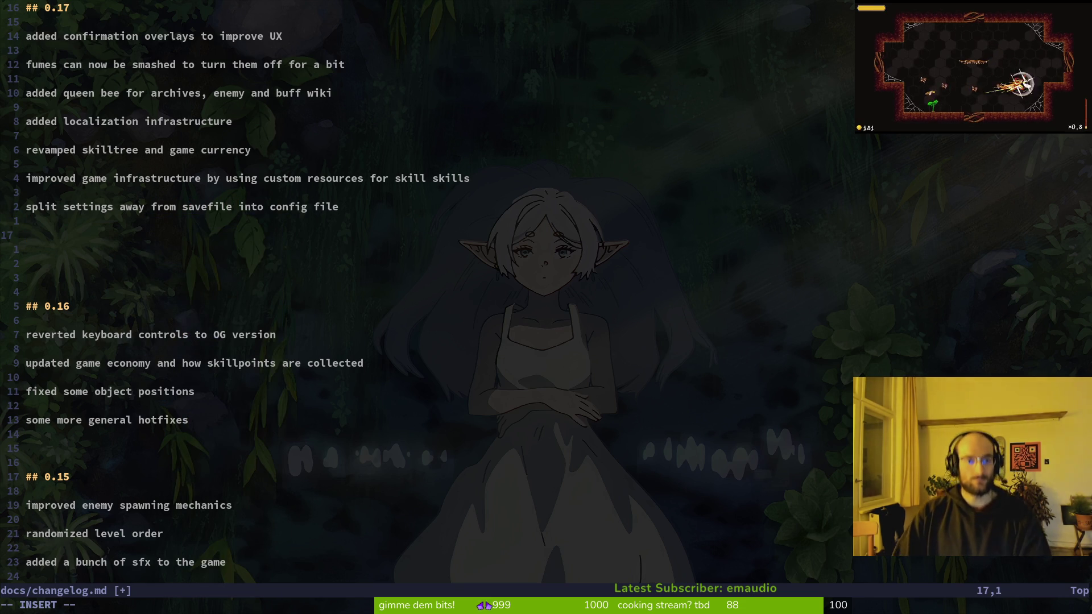
{"action": "key", "text": "alt+Tab"}
{"action": "key", "text": "alt+Tab"}
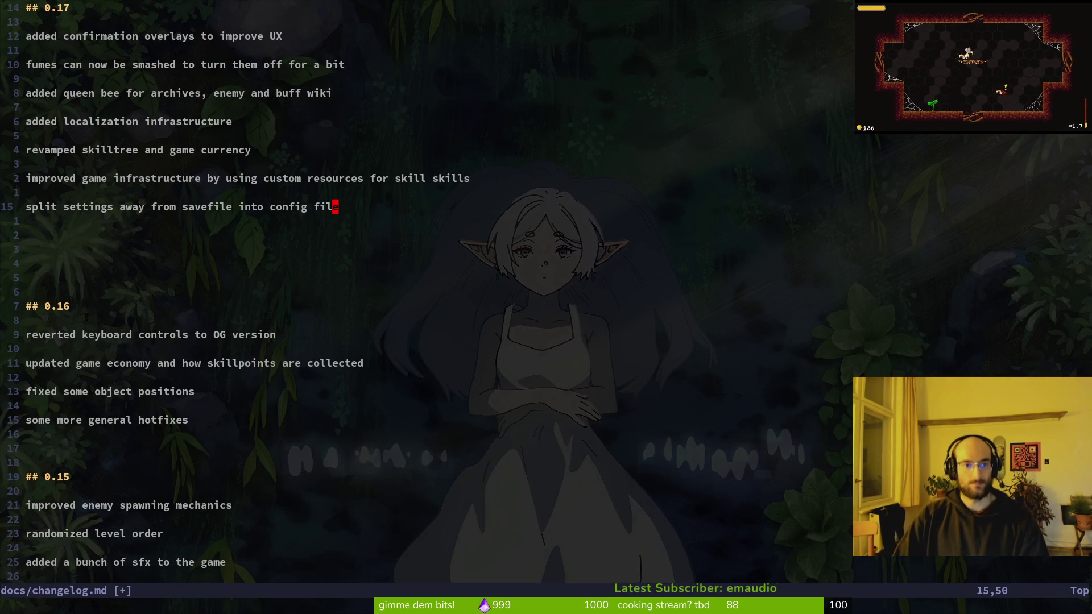
{"action": "key", "text": "alt+Tab"}
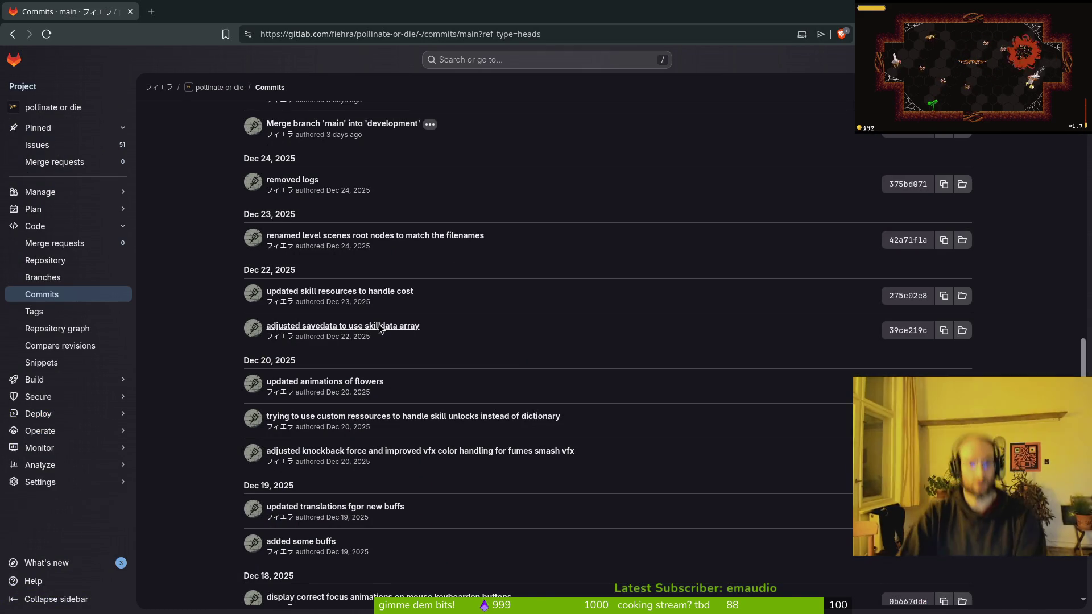
{"action": "key", "text": "alt+Tab"}
Step: Add the entry 'added new dandelion bloom animation' under 0.17
{"action": "type", "text": "upd"}
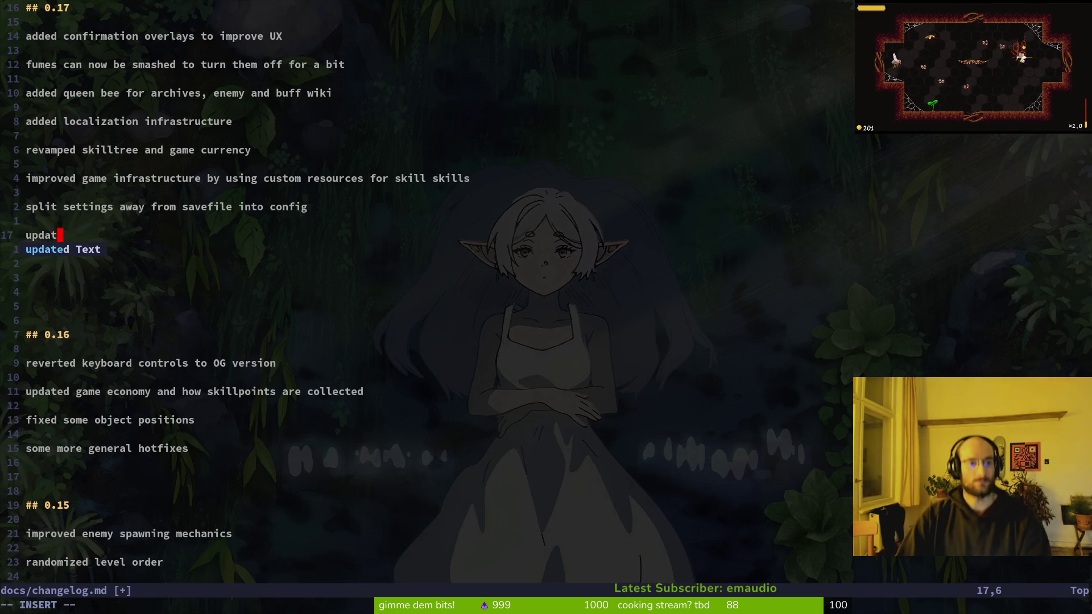
{"action": "key", "text": "BackSpace"}
{"action": "key", "text": "BackSpace"}
{"action": "key", "text": "BackSpace"}
{"action": "type", "text": "added n"}
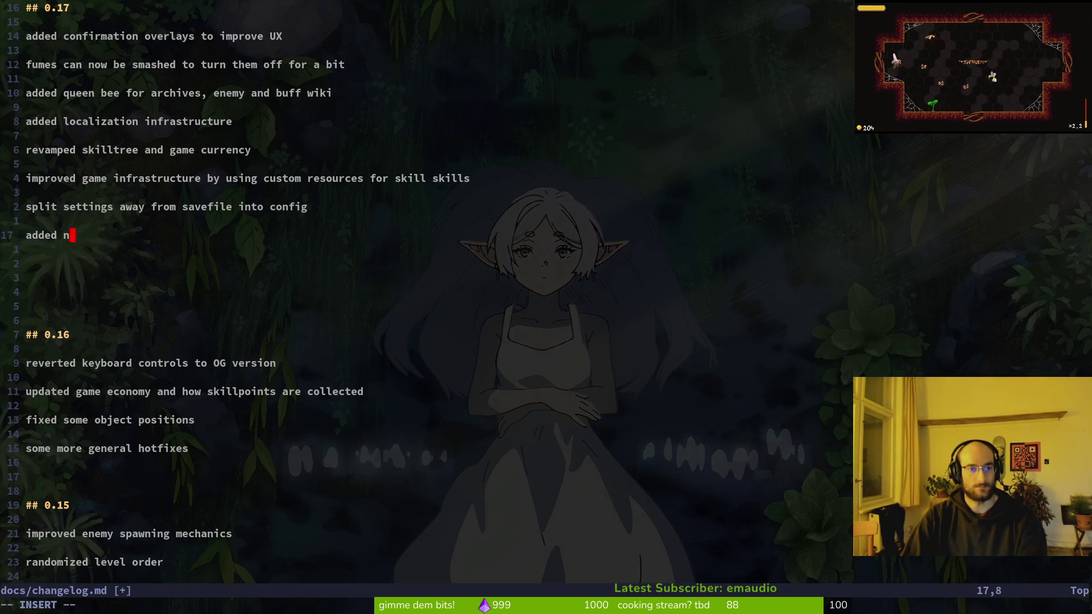
{"action": "type", "text": "ew dandelion bloom"}
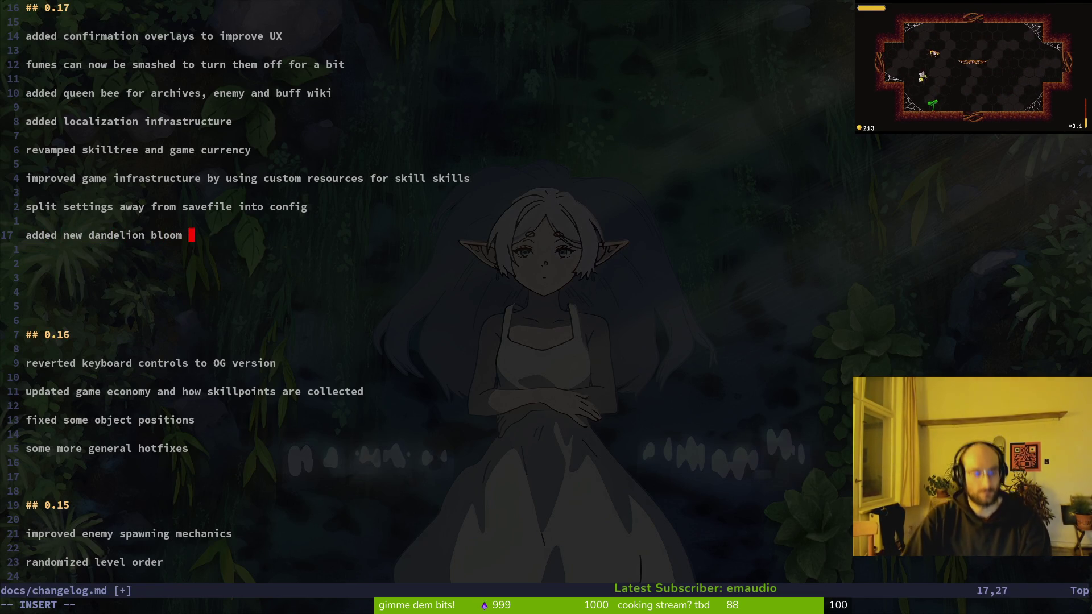
{"action": "type", "text": "animation"}
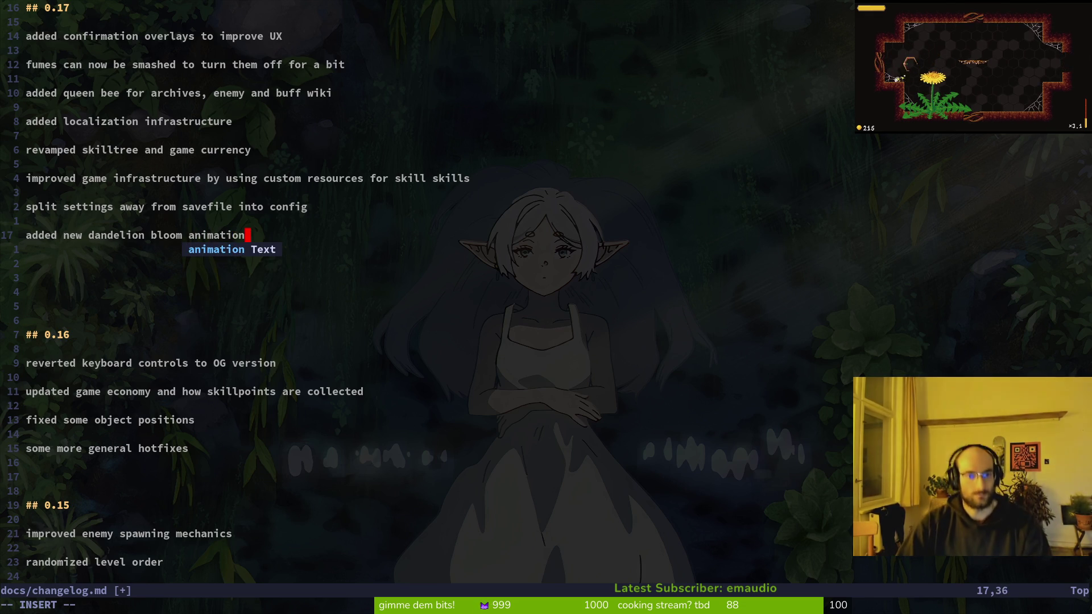
{"action": "key", "text": "Return"}
{"action": "key", "text": "Return"}
{"action": "key", "text": "Return"}
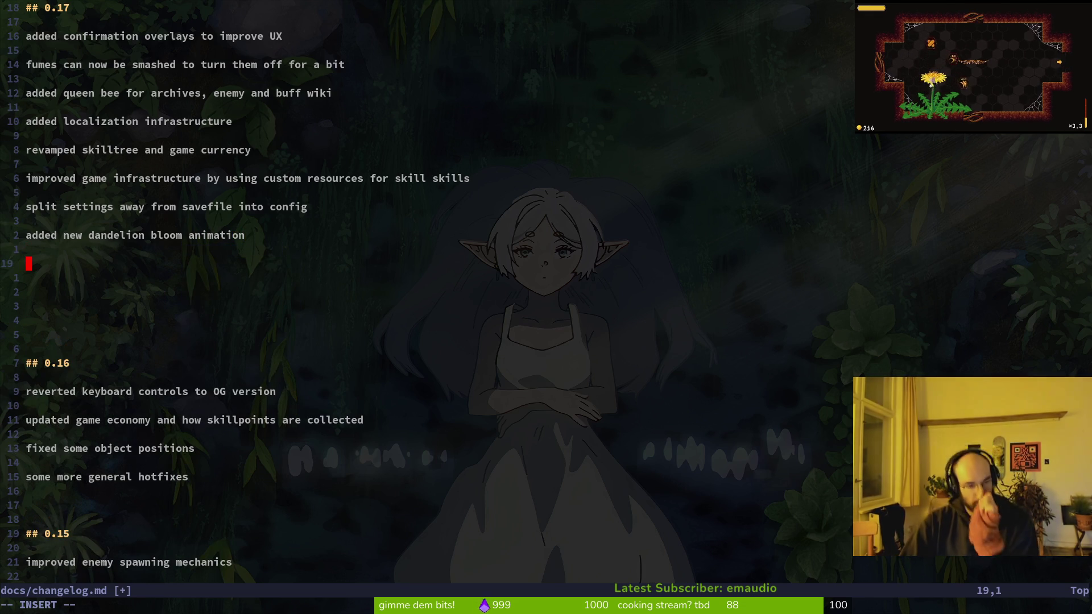
{"action": "key", "text": "alt+Tab"}
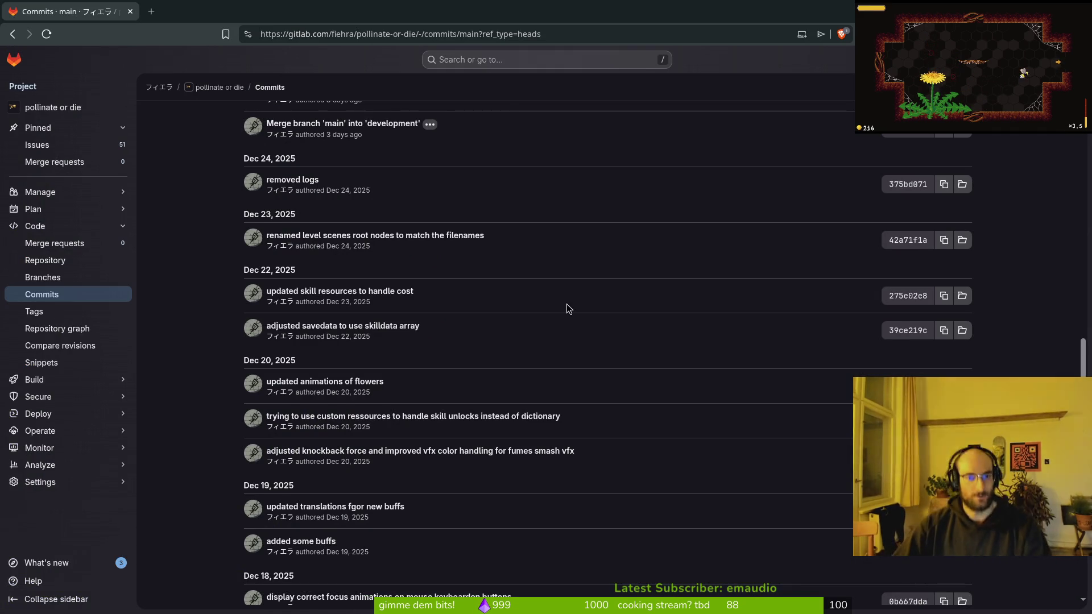
Step: Type the entry 'improved fruitfly mechanics and ai' after reviewing the commits
{"action": "scroll", "coordinate": [514, 273], "scroll_direction": "up", "scroll_amount": 3}
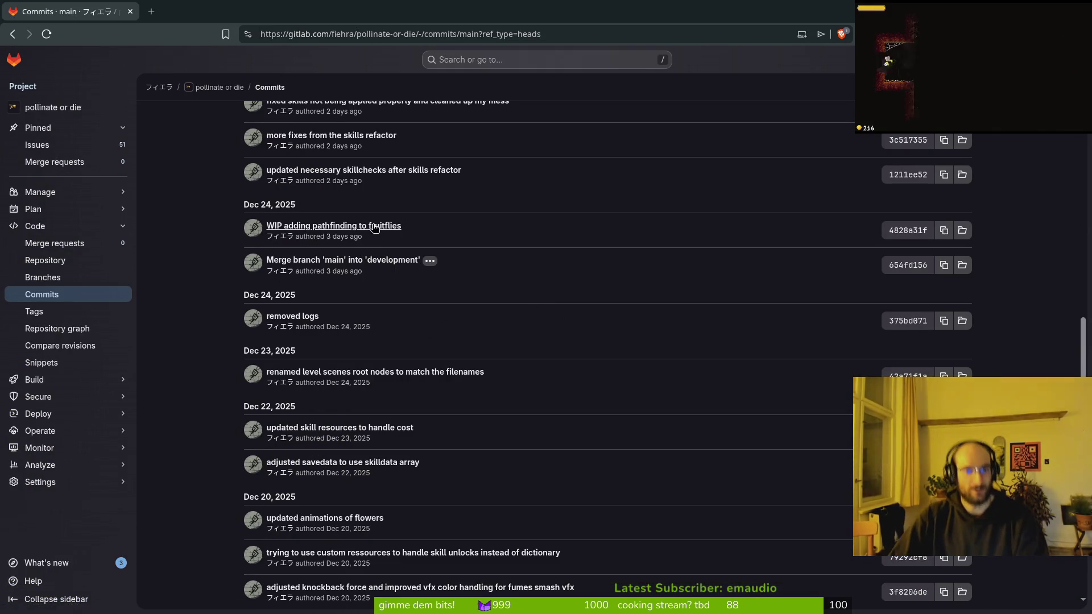
{"action": "key", "text": "alt+Tab"}
{"action": "type", "text": "add"}
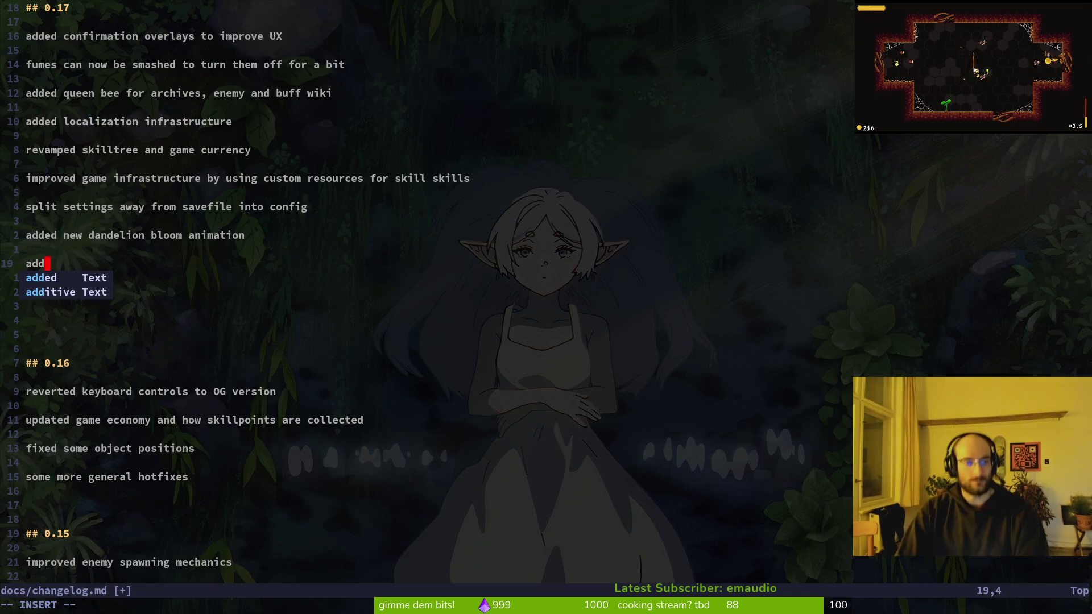
{"action": "key", "text": "BackSpace"}
{"action": "key", "text": "BackSpace"}
{"action": "key", "text": "BackSpace"}
{"action": "type", "text": "fruit"}
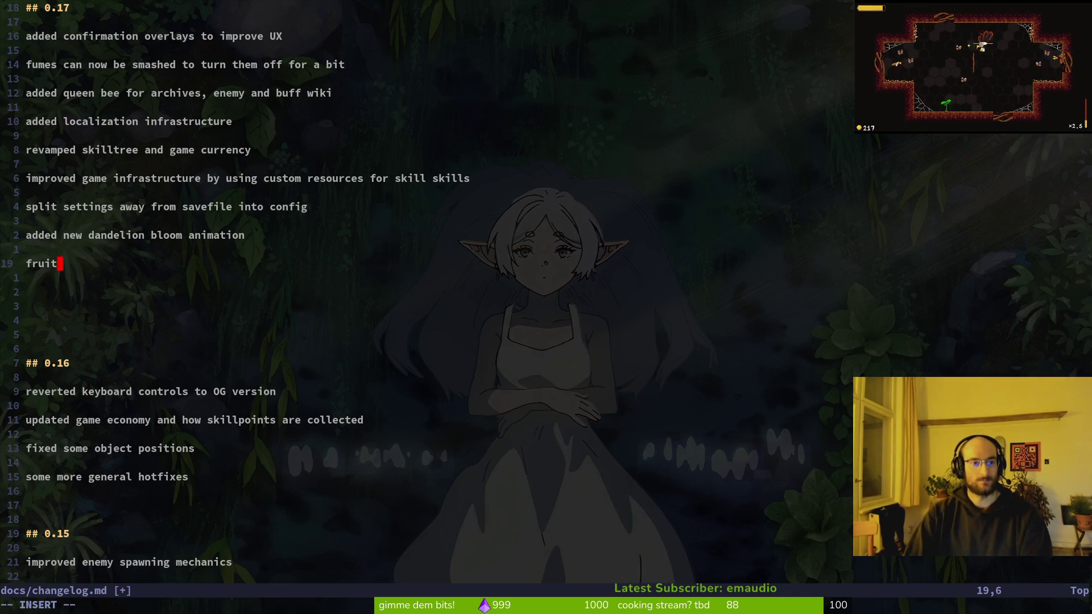
{"action": "type", "text": "flies now"}
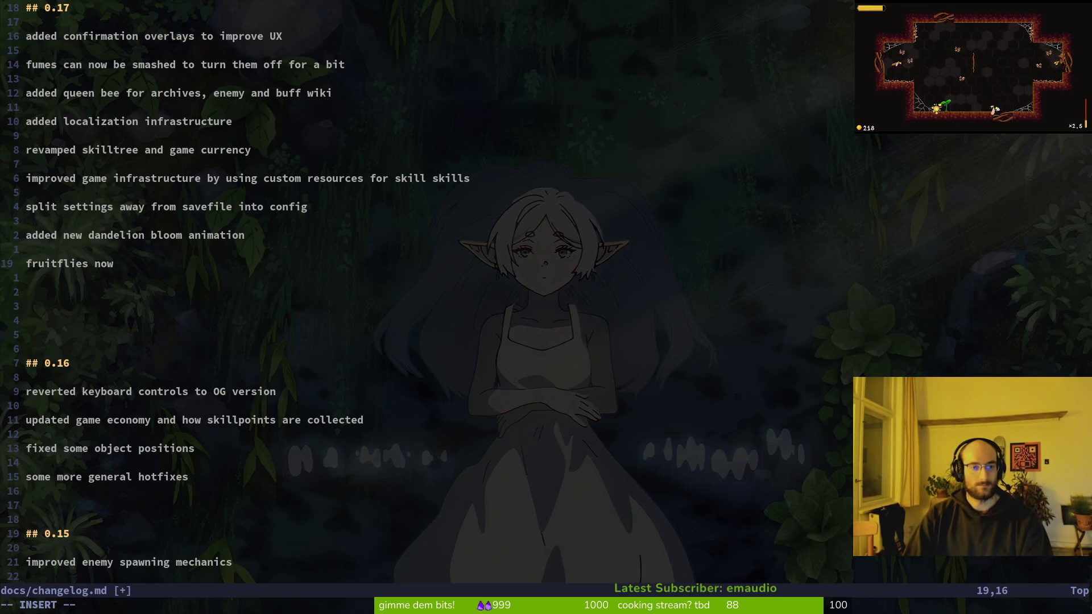
{"action": "key", "text": "BackSpace"}
{"action": "key", "text": "BackSpace"}
{"action": "key", "text": "BackSpace"}
{"action": "type", "text": "imp"}
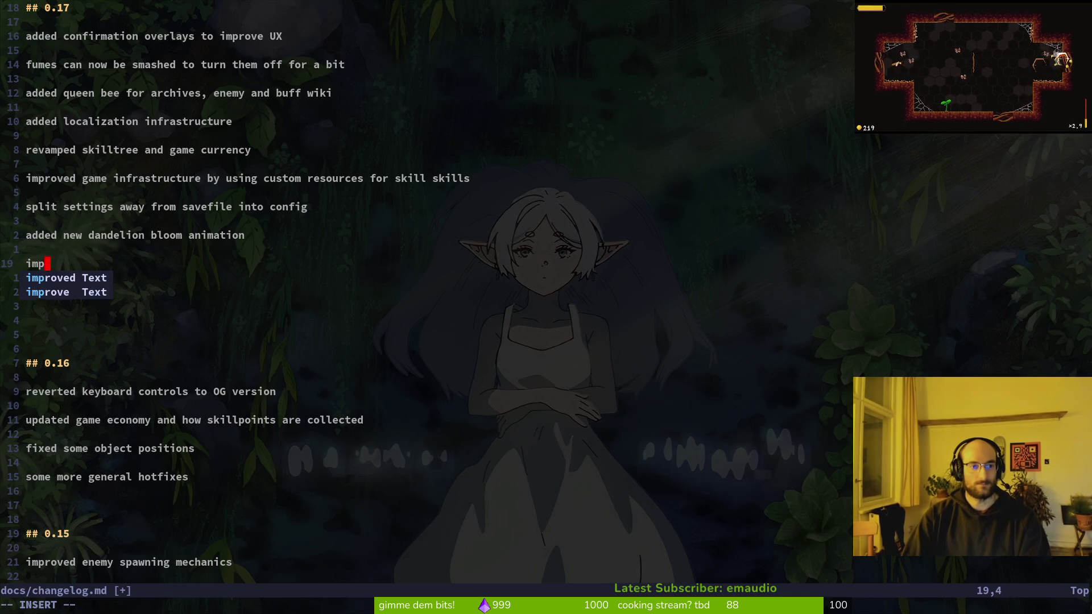
{"action": "type", "text": "roved fru"}
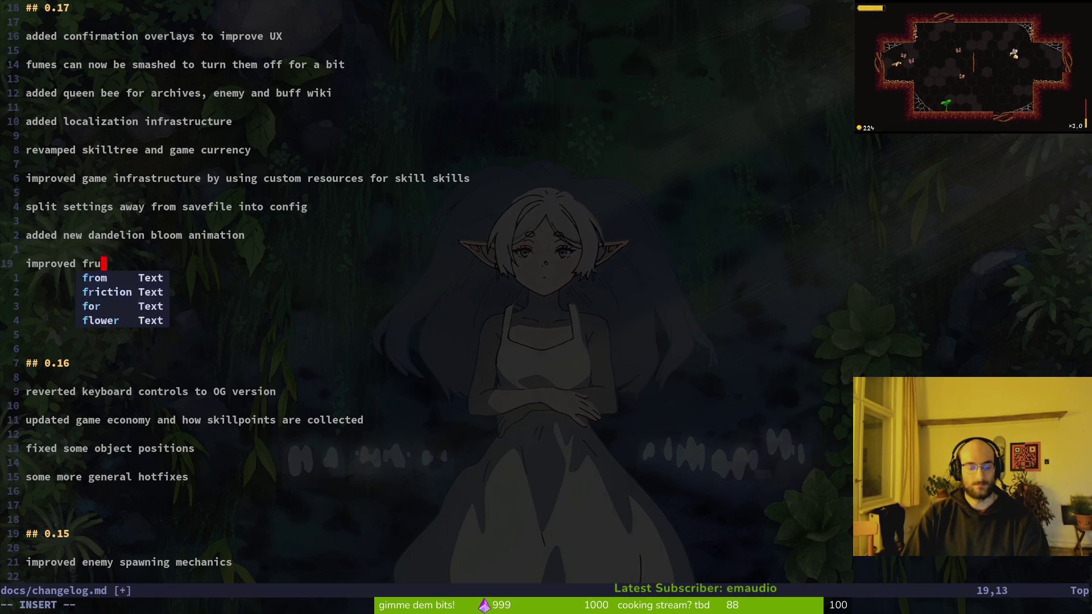
{"action": "type", "text": "itlfmechanics and ai"}
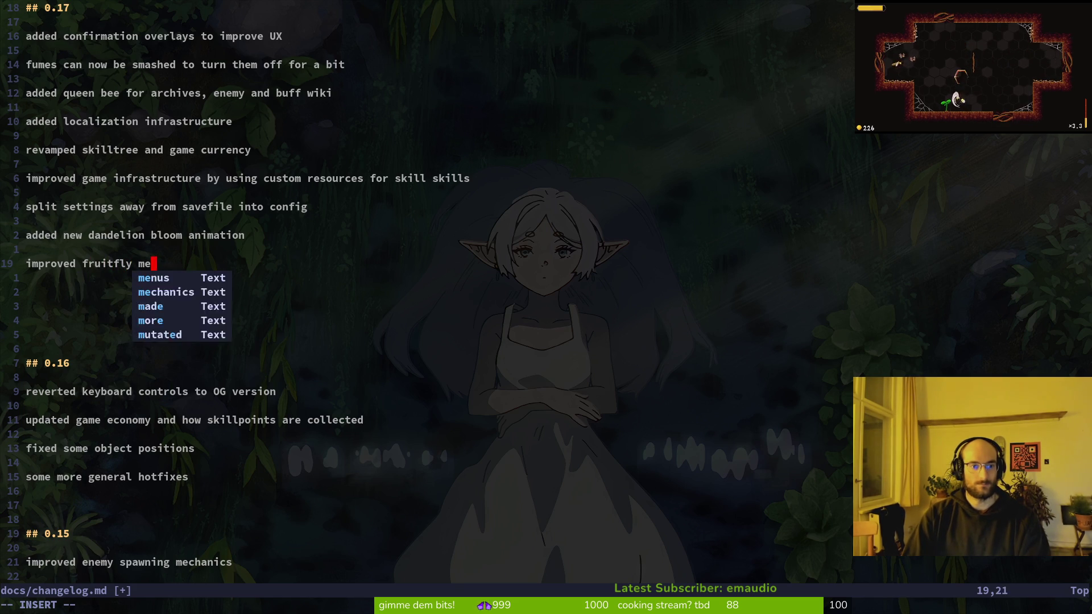
Step: Fix the entry's last word to 'ai' and start a new line
{"action": "key", "text": "BackSpace"}
{"action": "key", "text": "BackSpace"}
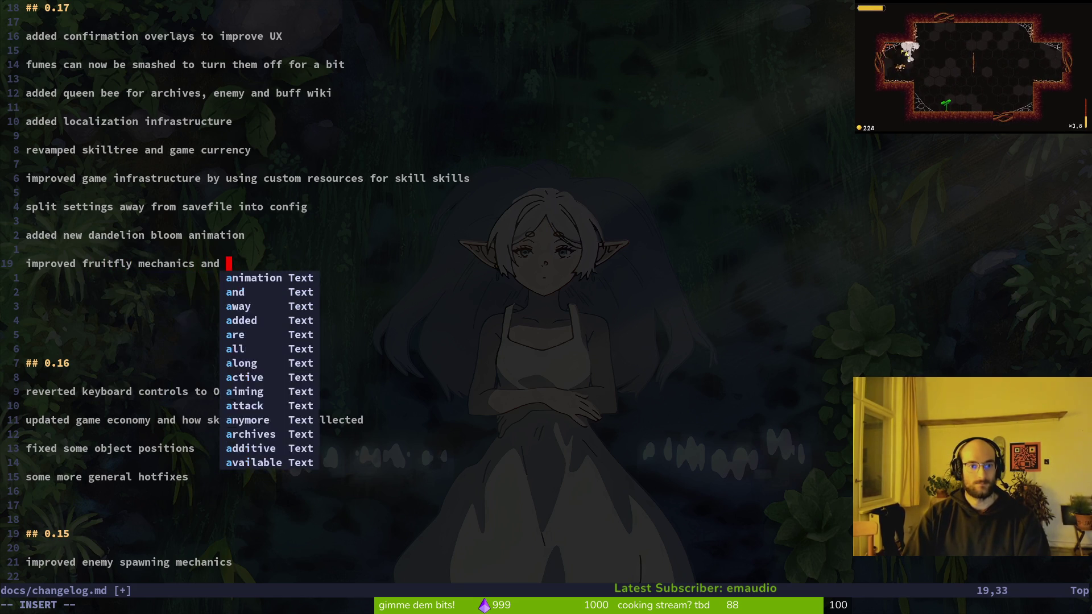
{"action": "type", "text": "ai"}
{"action": "key", "text": "Tab"}
{"action": "key", "text": "Return"}
{"action": "key", "text": "BackSpace"}
{"action": "key", "text": "BackSpace"}
{"action": "key", "text": "BackSpace"}
{"action": "type", "text": "ni"}
{"action": "key", "text": "Tab"}
{"action": "key", "text": "BackSpace"}
{"action": "key", "text": "BackSpace"}
{"action": "key", "text": "BackSpace"}
{"action": "key", "text": "BackSpace"}
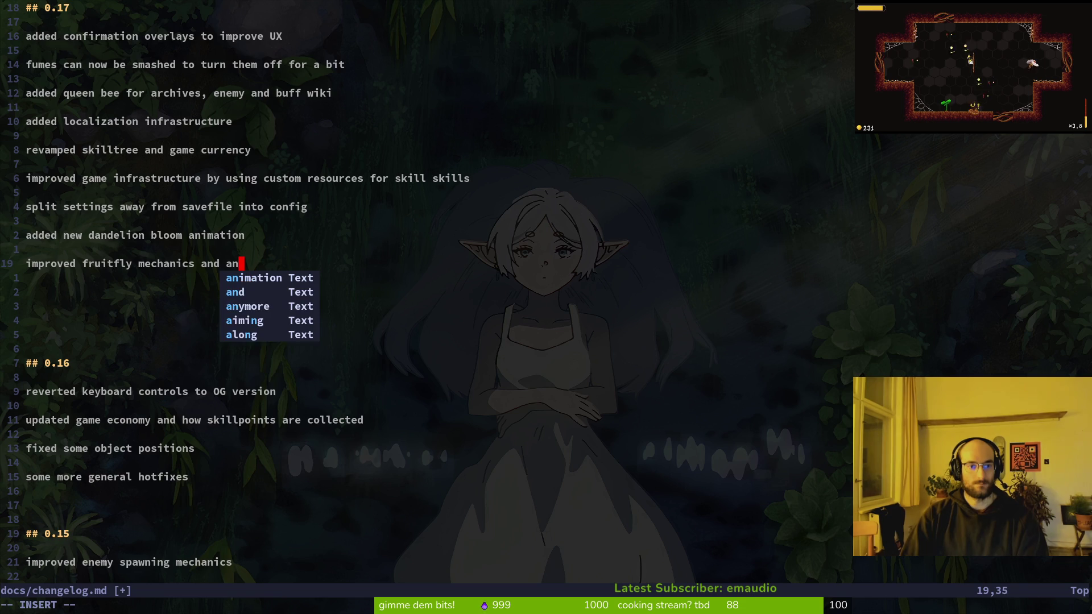
{"action": "type", "text": "i"}
{"action": "key", "text": "Return"}
{"action": "key", "text": "Return"}
{"action": "key", "text": "alt+Tab"}
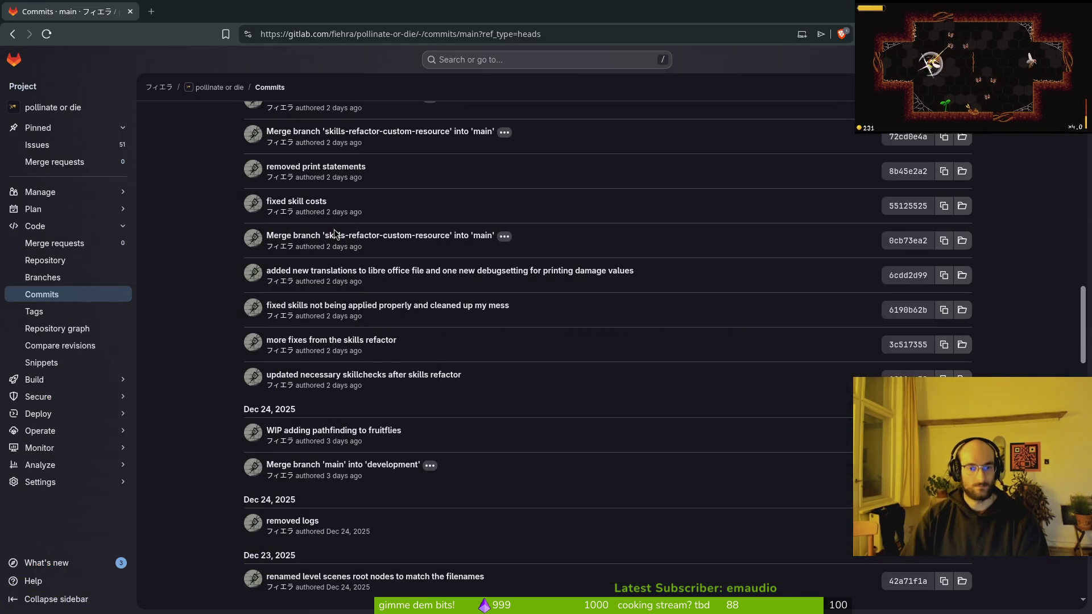
Step: Write the 0.17 entry 'improved a bunch of sfx' based on the commit list
{"action": "scroll", "coordinate": [291, 254], "scroll_direction": "up", "scroll_amount": 3}
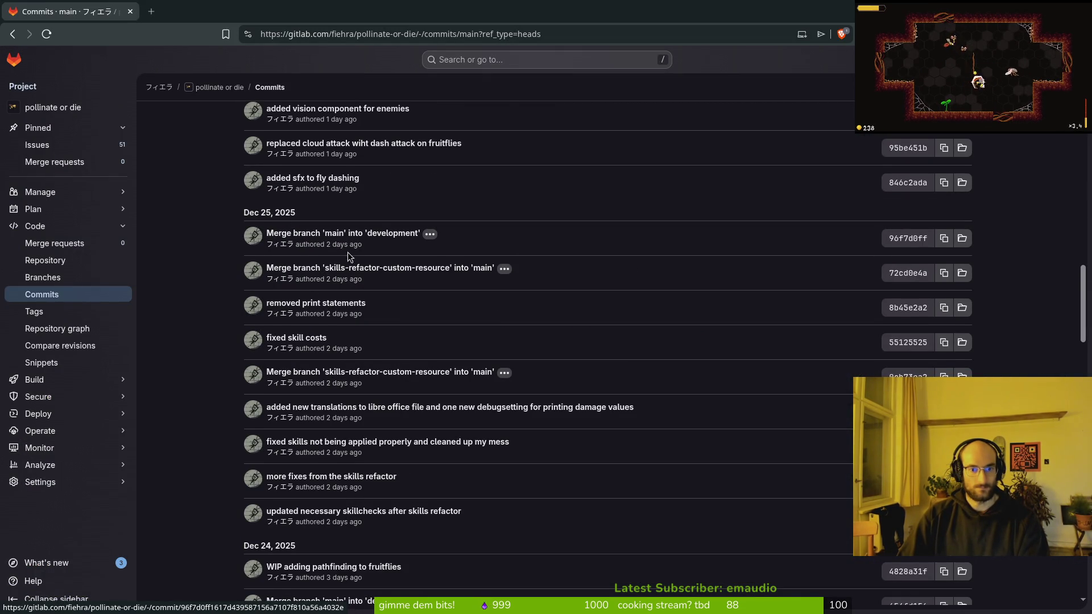
{"action": "scroll", "coordinate": [342, 243], "scroll_direction": "up", "scroll_amount": 2}
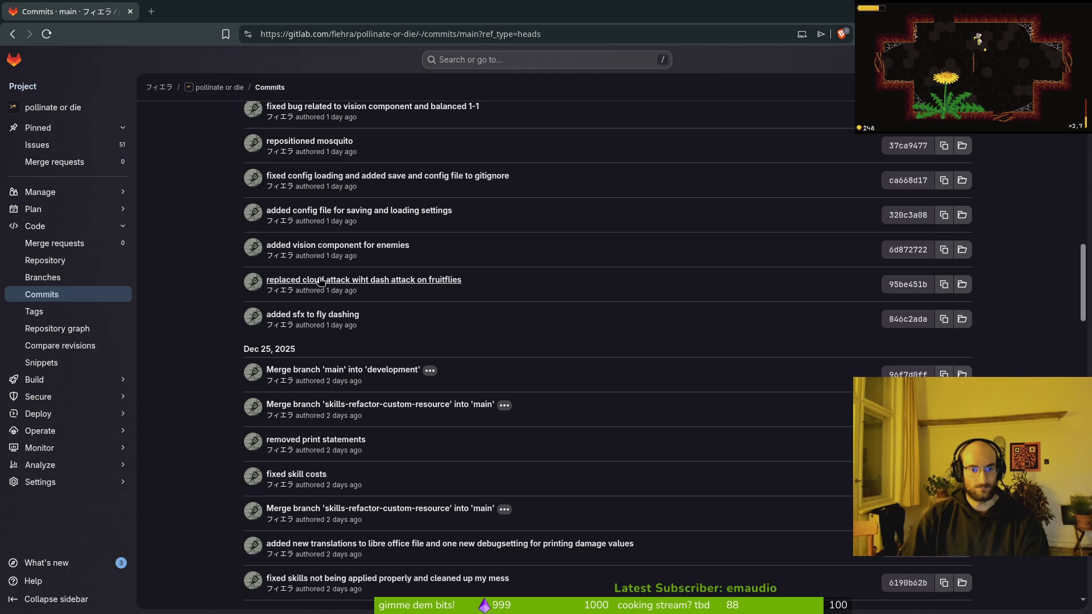
{"action": "key", "text": "alt+Tab"}
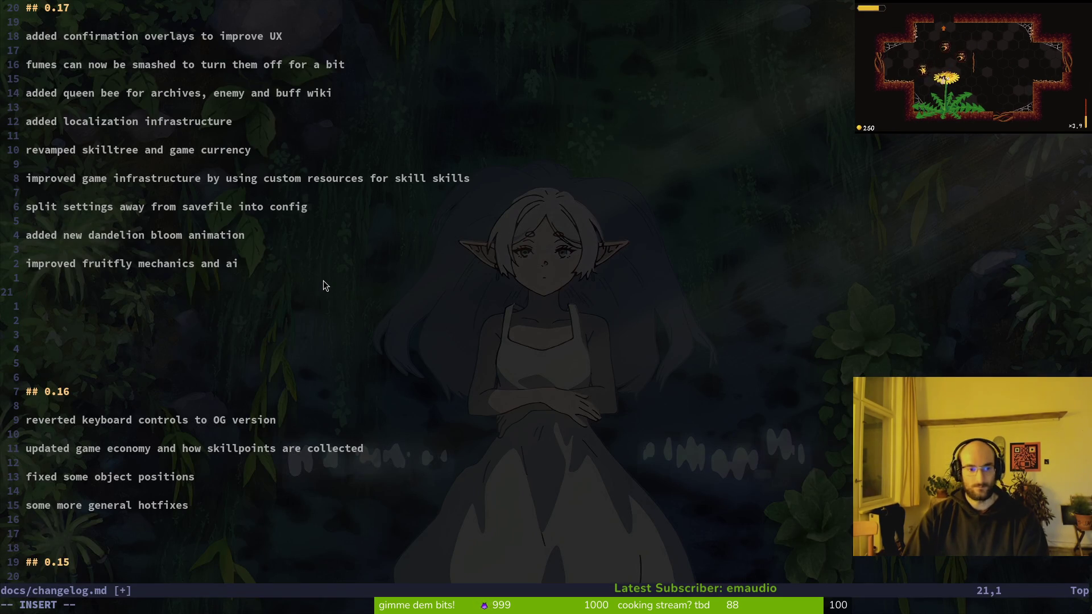
{"action": "type", "text": "improvee"}
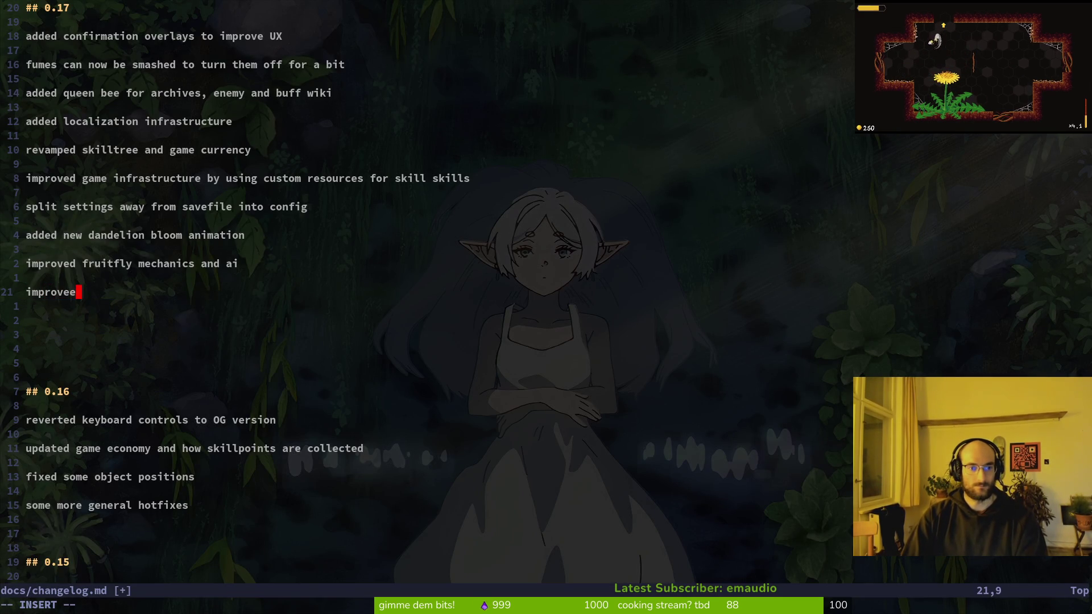
{"action": "key", "text": "BackSpace"}
{"action": "type", "text": "d sfx"}
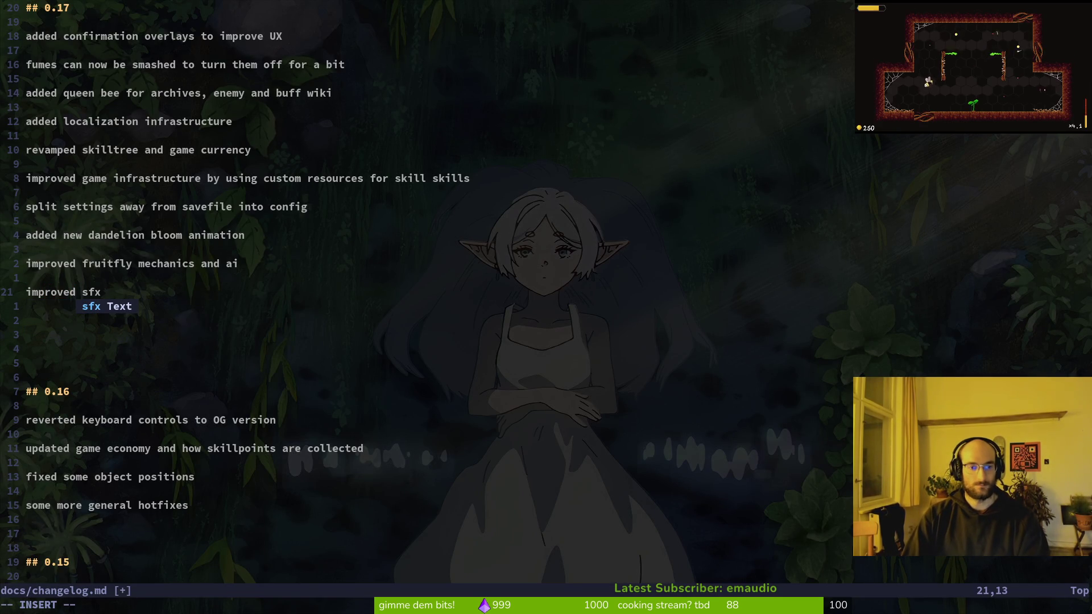
{"action": "type", "text": "acrohe"}
{"action": "key", "text": "ctrl+w"}
{"action": "key", "text": "ctrl+w"}
{"action": "type", "text": "a"}
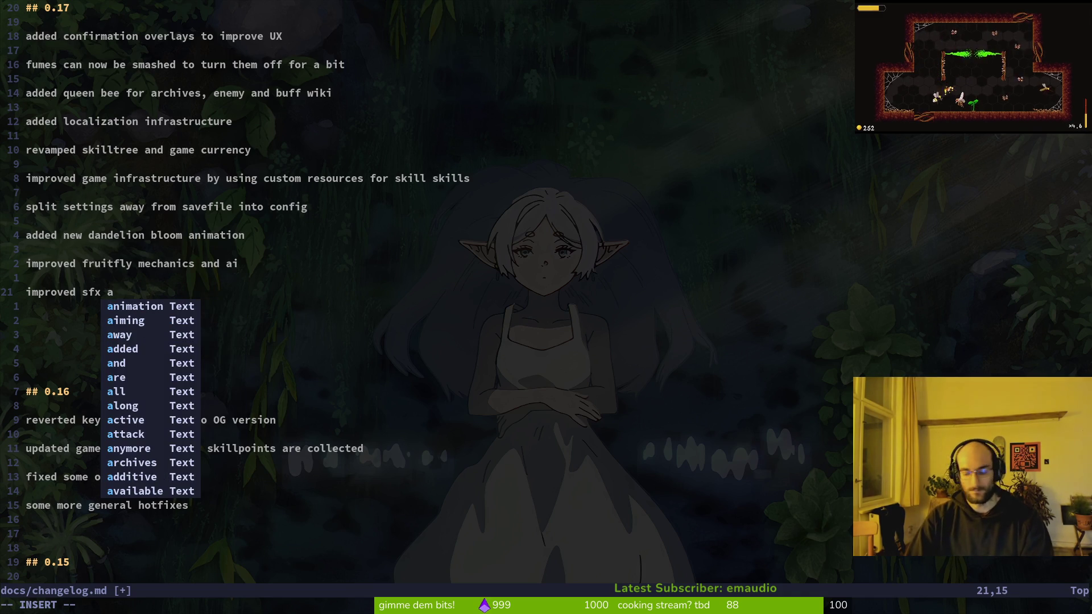
{"action": "type", "text": "c"}
{"action": "key", "text": "BackSpace"}
{"action": "key", "text": "BackSpace"}
{"action": "key", "text": "ctrl+w"}
{"action": "type", "text": "a bunch of "}
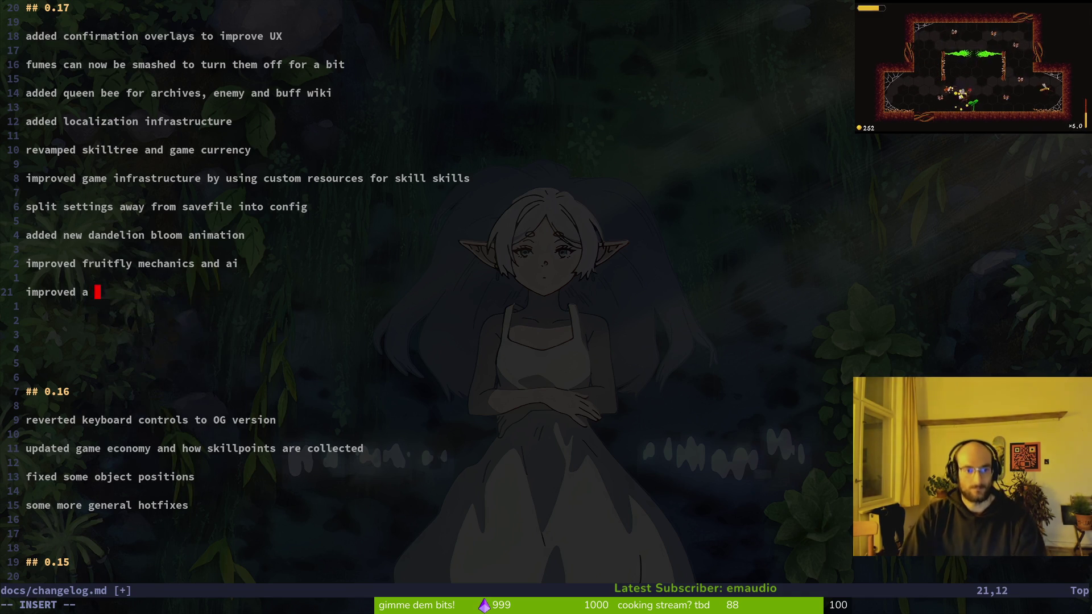
{"action": "type", "text": "sfx"}
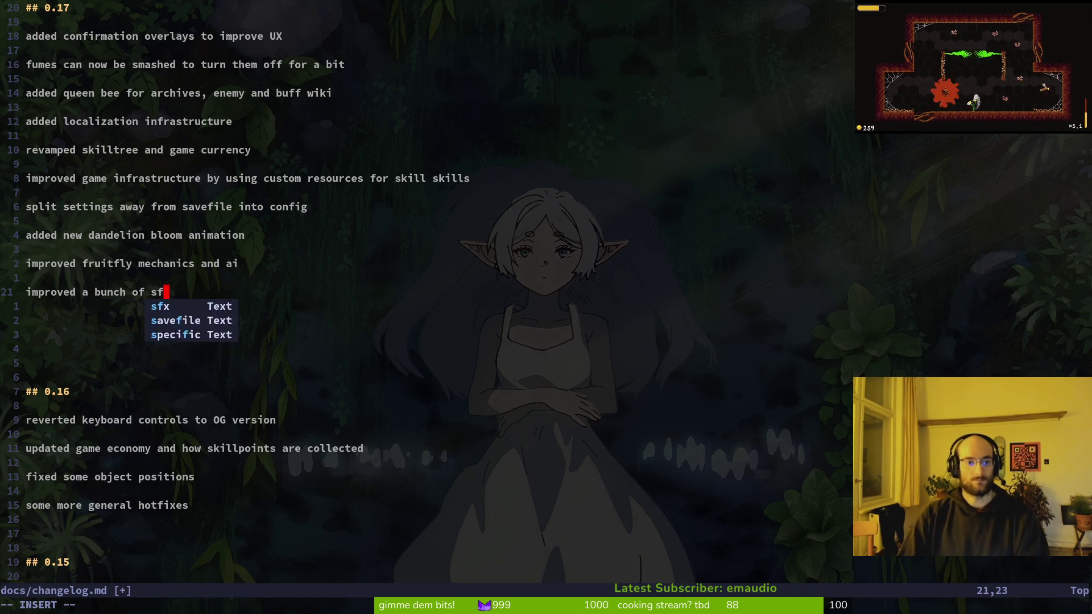
{"action": "key", "text": "alt+Tab"}
{"action": "scroll", "coordinate": [429, 265], "scroll_direction": "up", "scroll_amount": 3}
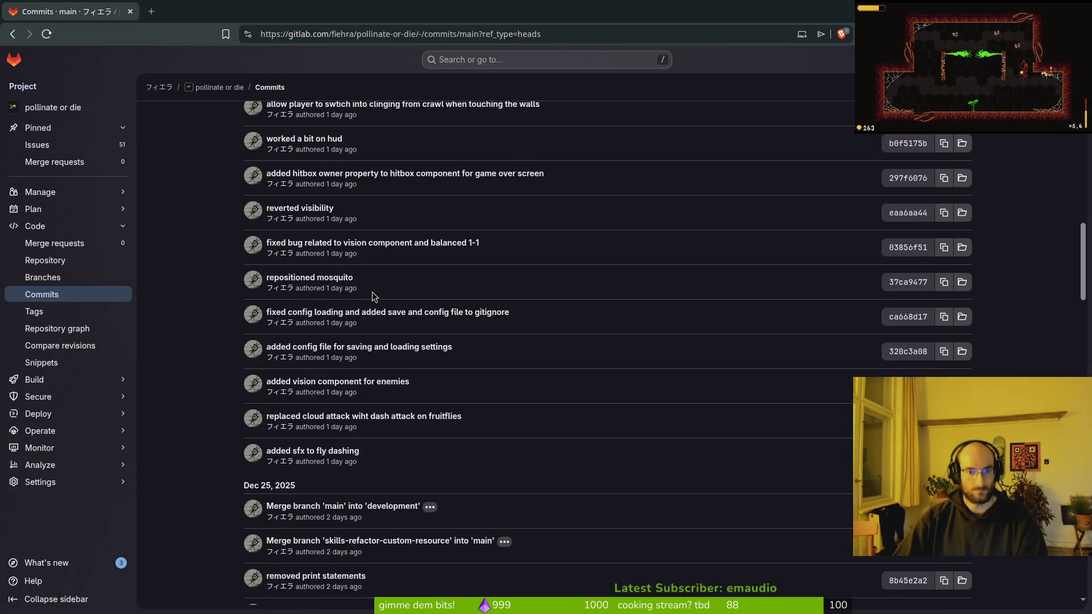
Step: Write the entry 'added vision to enemies', dropping the word component
{"action": "key", "text": "alt+Tab"}
{"action": "key", "text": "Return"}
{"action": "key", "text": "Return"}
{"action": "type", "text": "adde"}
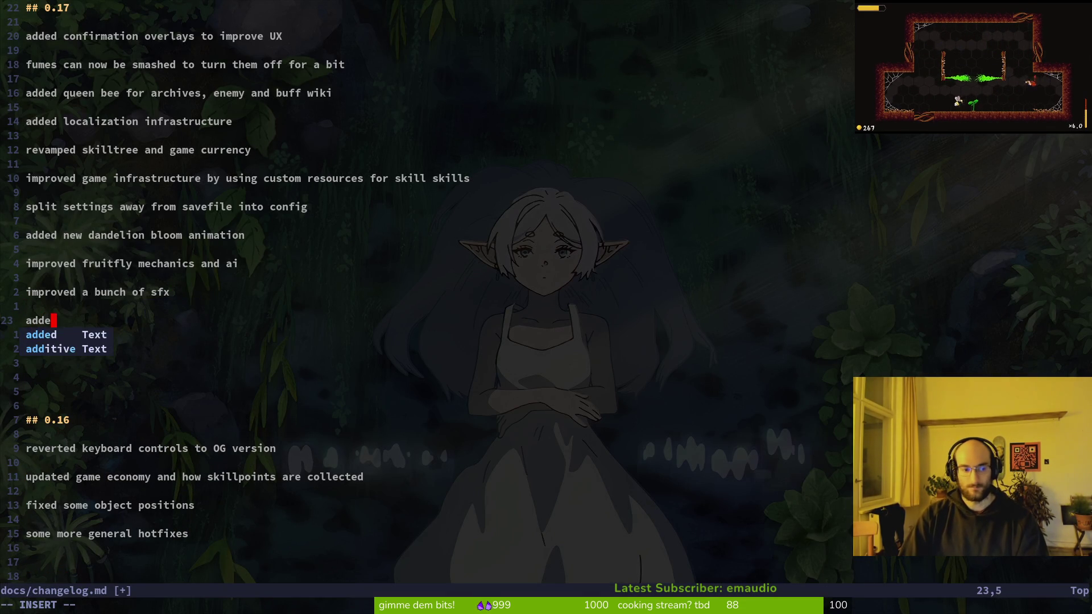
{"action": "type", "text": "d vision components"}
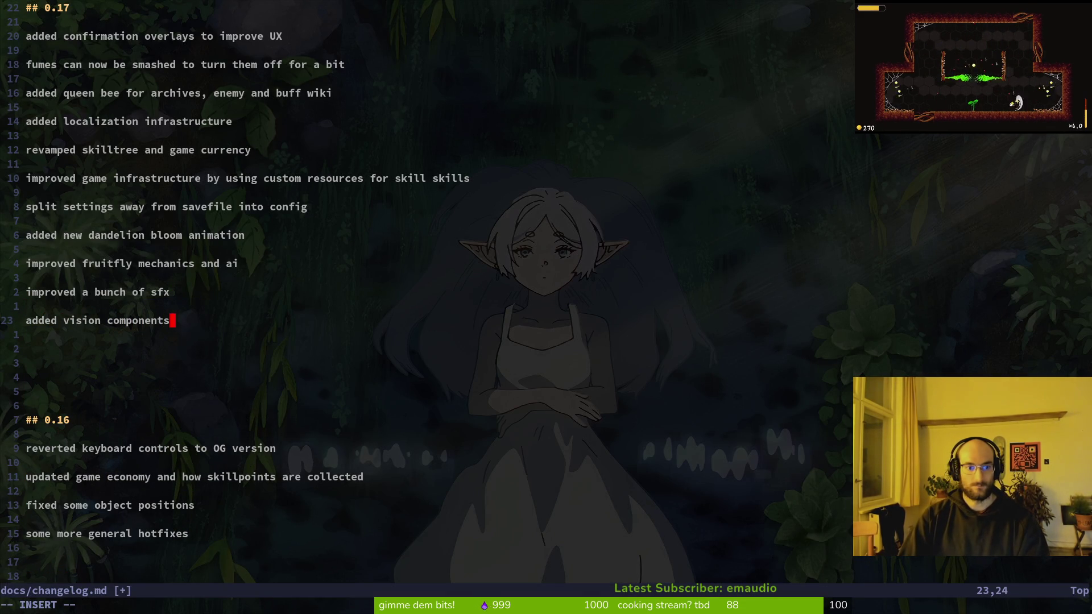
{"action": "key", "text": "BackSpace"}
{"action": "type", "text": "to enemies"}
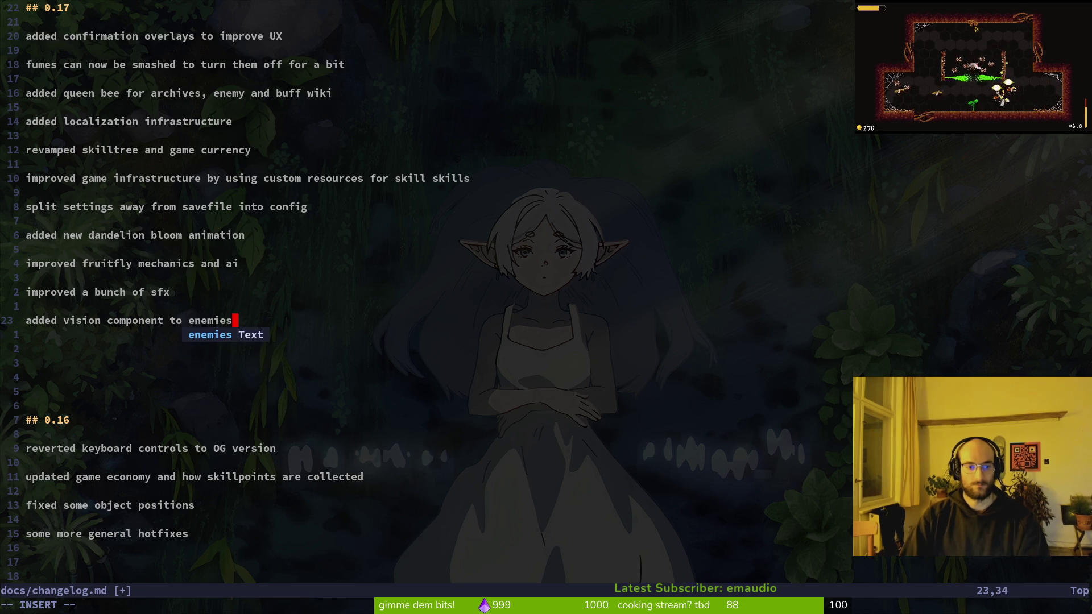
{"action": "key", "text": "alt+Tab"}
{"action": "key", "text": "alt+Tab"}
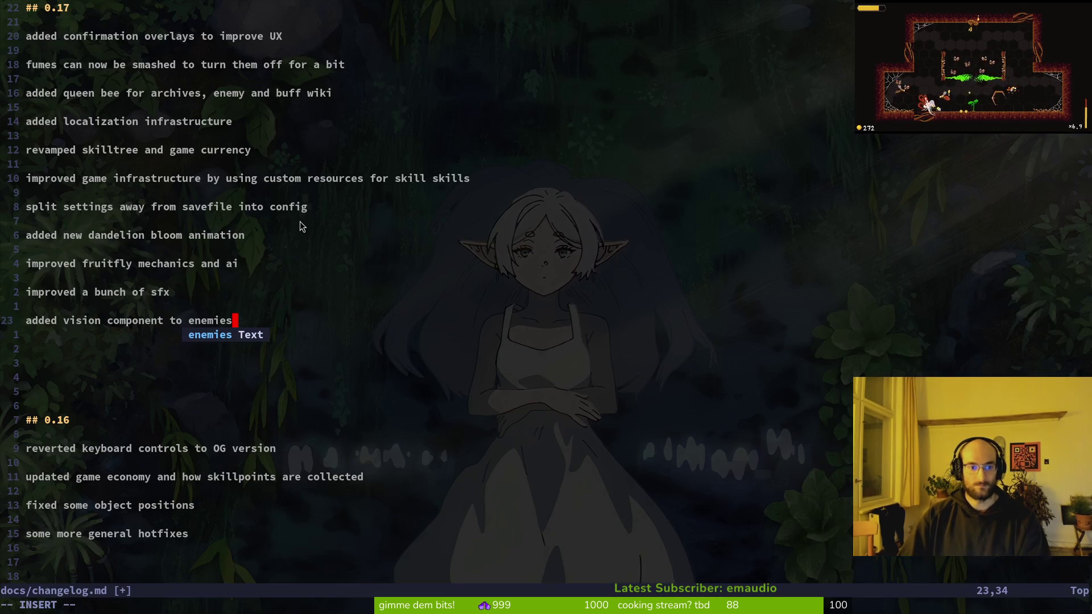
{"action": "key", "text": "Left"}
{"action": "key", "text": "Left"}
{"action": "key", "text": "Left"}
{"action": "key", "text": "BackSpace"}
{"action": "key", "text": "BackSpace"}
{"action": "key", "text": "BackSpace"}
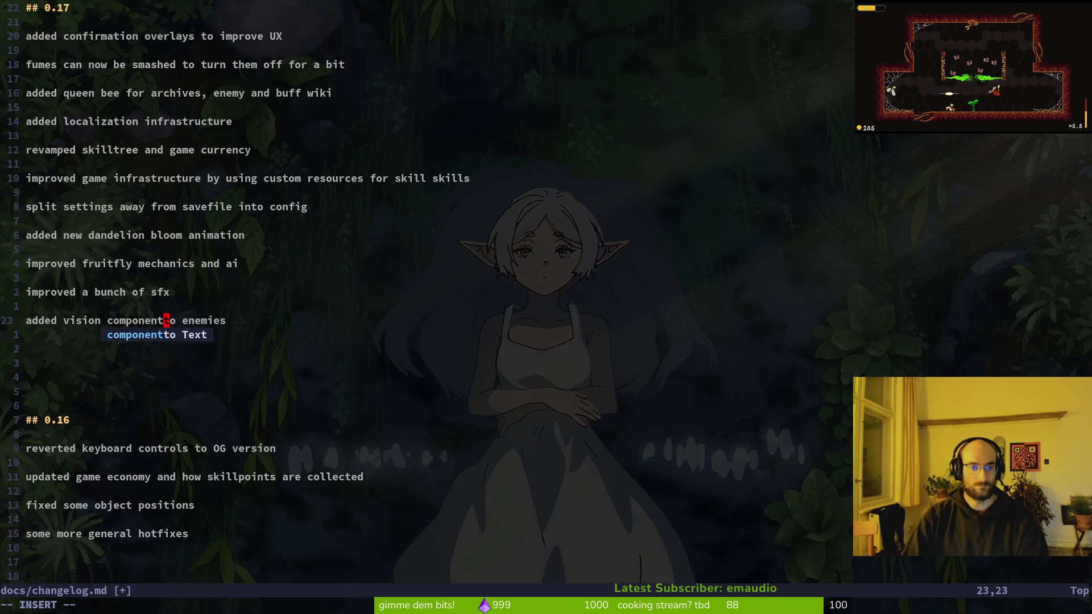
Step: Save the changelog with :w and open blank lines for the next entry
{"action": "key", "text": "Escape"}
{"action": "type", "text": ":w"}
{"action": "key", "text": "Return"}
{"action": "key", "text": "o"}
{"action": "key", "text": "Return"}
{"action": "key", "text": "alt+Tab"}
{"action": "scroll", "coordinate": [319, 229], "scroll_direction": "up", "scroll_amount": 3}
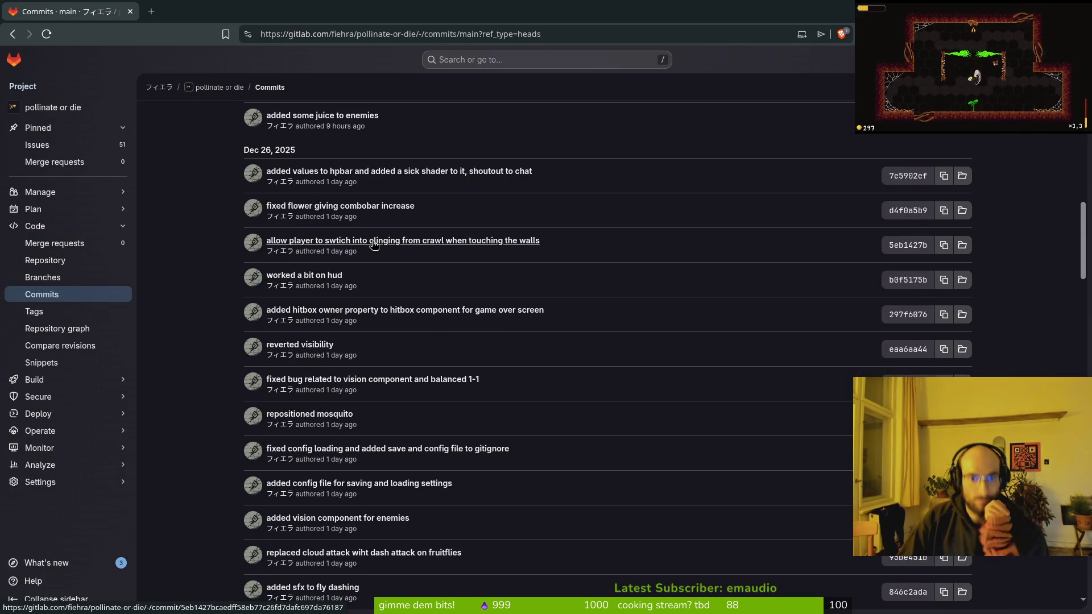
Step: Begin the entry 'fixed a bug where the player could not crawl onto'
{"action": "scroll", "coordinate": [364, 284], "scroll_direction": "up", "scroll_amount": 4}
{"action": "key", "text": "alt+Tab"}
{"action": "type", "text": "fixed a buf"}
{"action": "key", "text": "BackSpace"}
{"action": "type", "text": "g"}
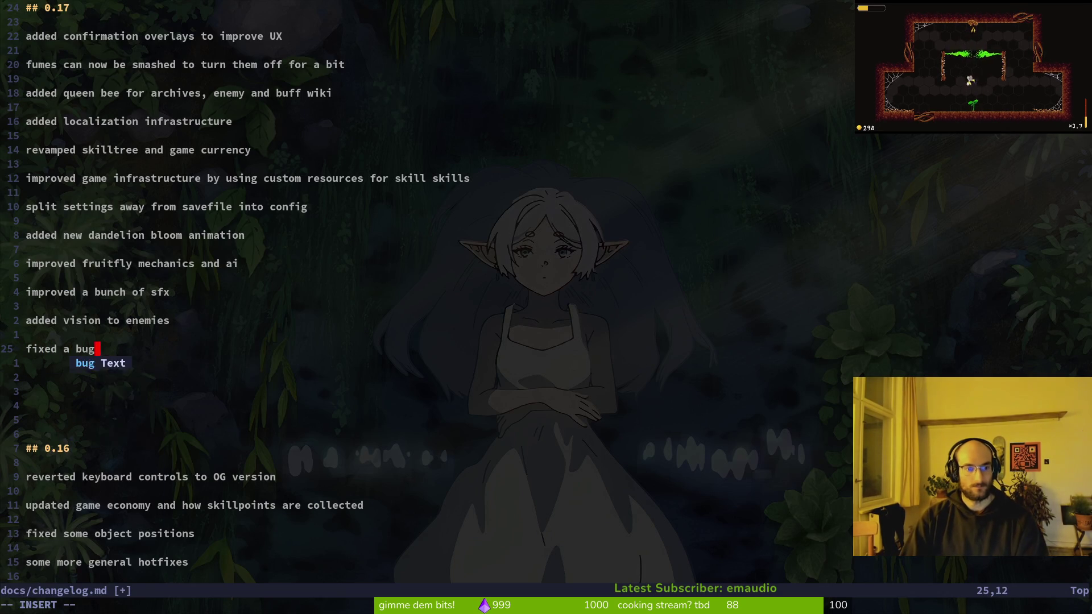
{"action": "type", "text": " where the player could not "}
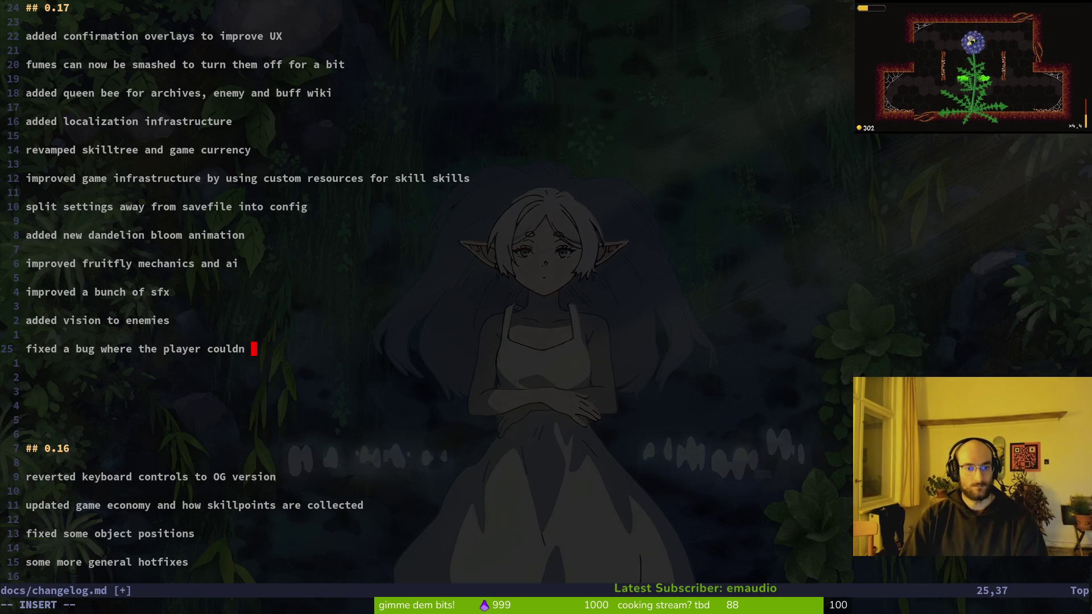
{"action": "type", "text": "crawl off the wall"}
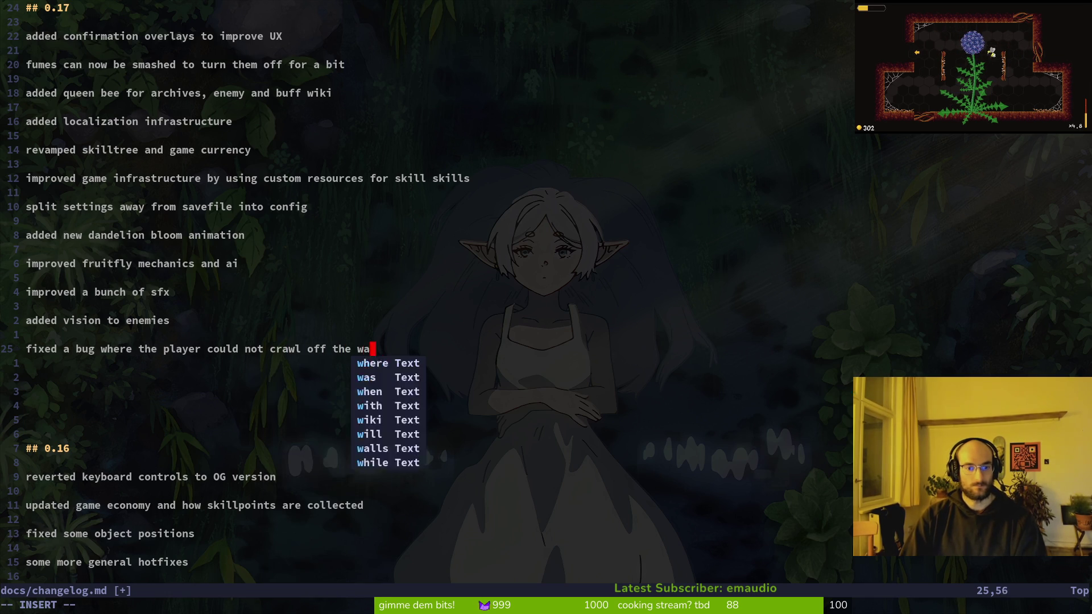
{"action": "key", "text": "BackSpace"}
{"action": "key", "text": "BackSpace"}
{"action": "key", "text": "BackSpace"}
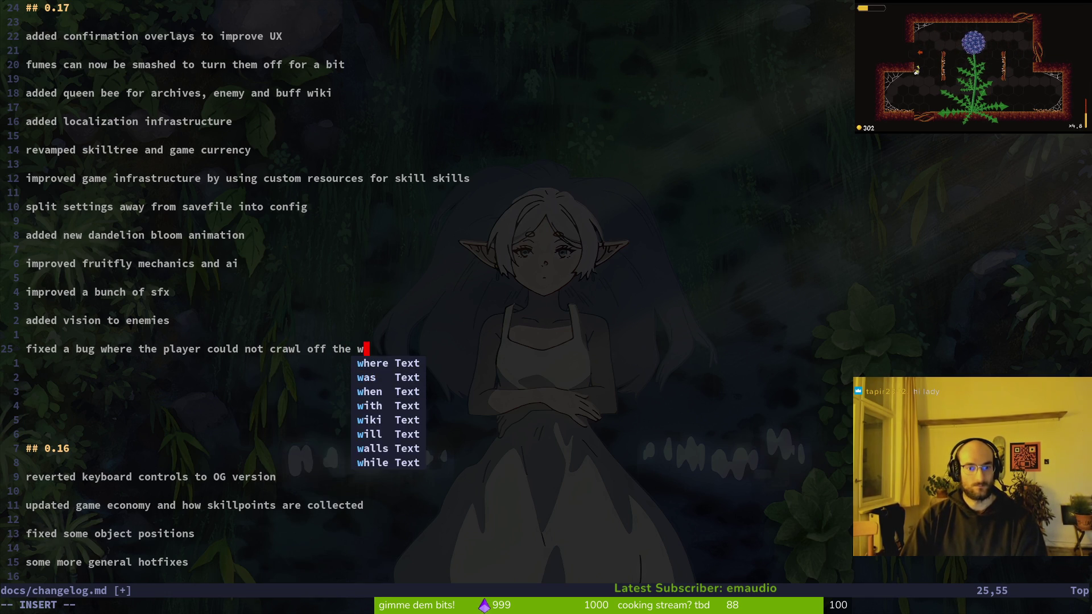
{"action": "type", "text": "nto to"}
Step: Finish the entry with 'the walls when grounded' and start a new line
{"action": "key", "text": "BackSpace"}
{"action": "key", "text": "BackSpace"}
{"action": "type", "text": "the "}
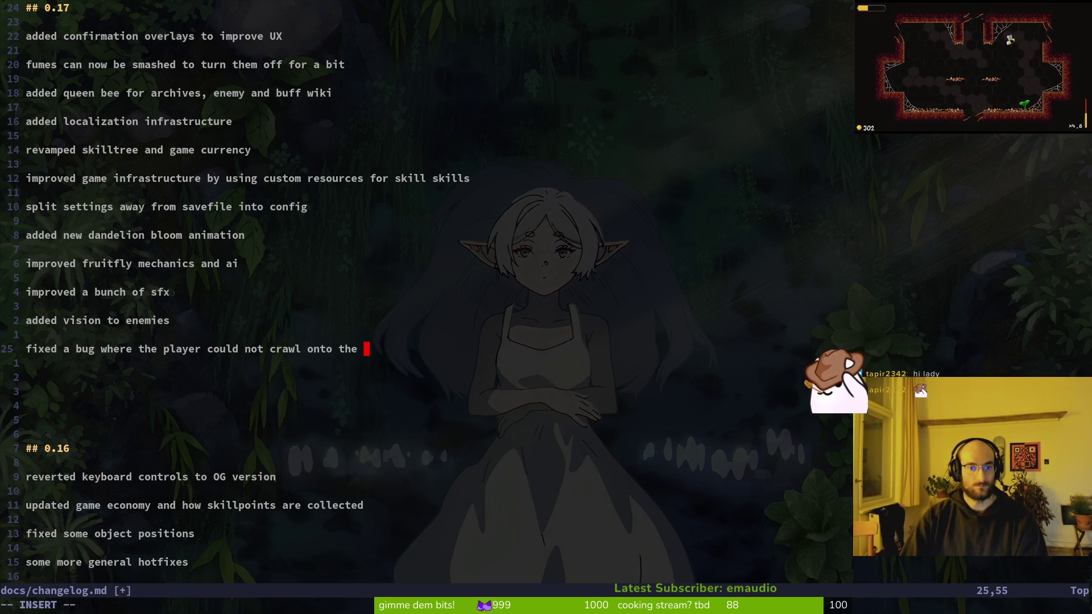
{"action": "type", "text": "walls fro mth"}
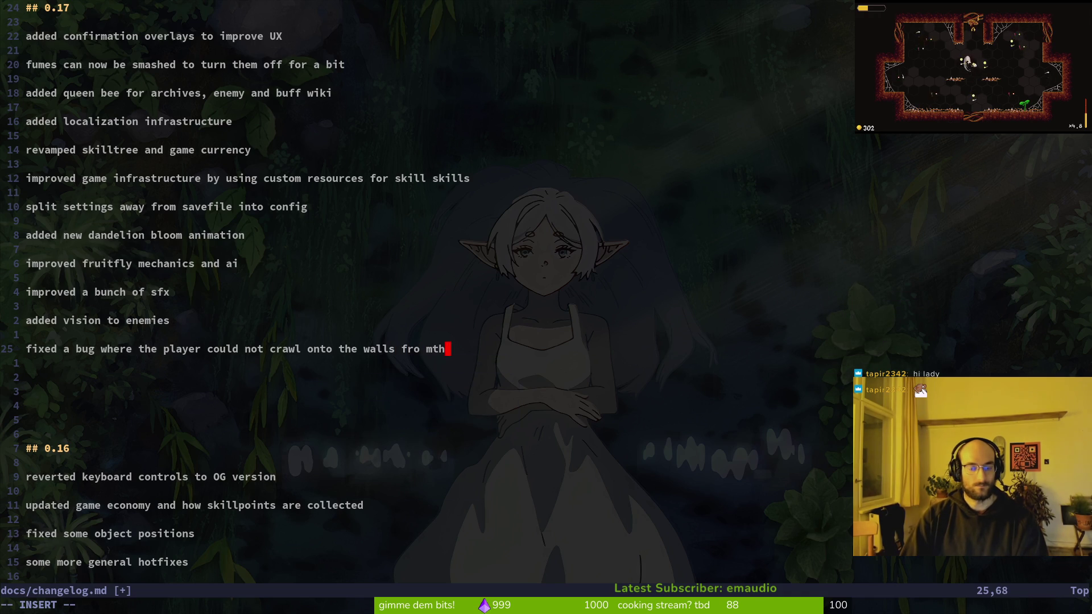
{"action": "key", "text": "BackSpace"}
{"action": "key", "text": "BackSpace"}
{"action": "key", "text": "BackSpace"}
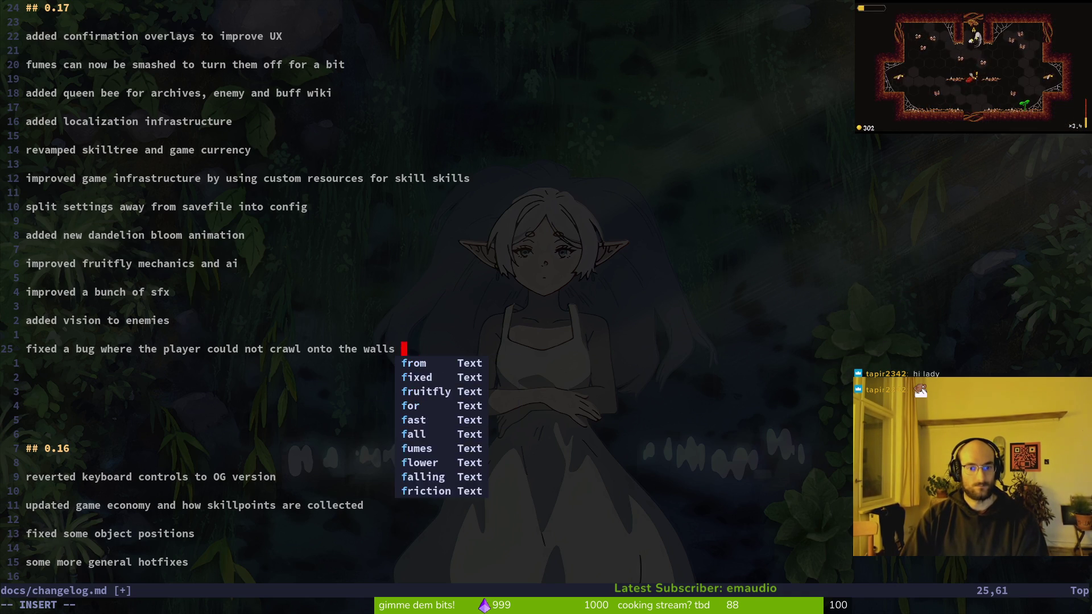
{"action": "type", "text": "when grounded"}
{"action": "key", "text": "Return"}
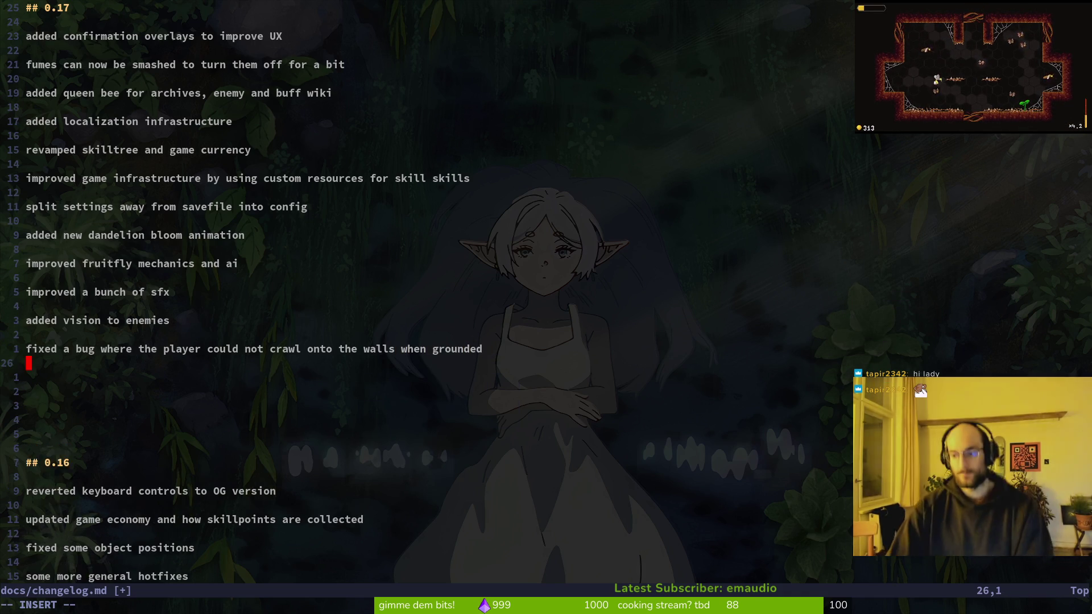
{"action": "key", "text": "super+2"}
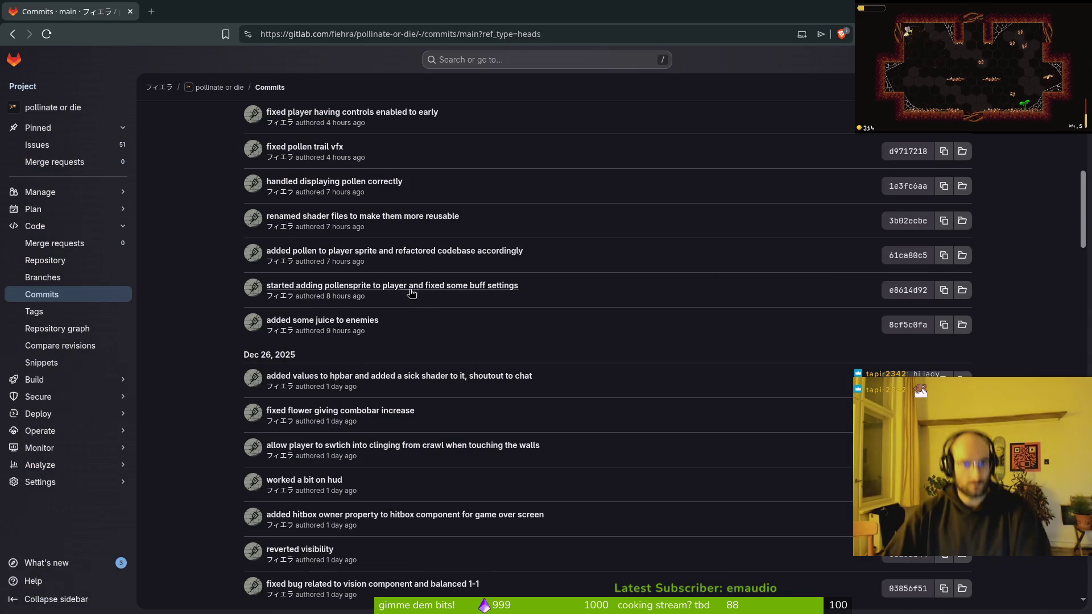
Step: Draft the pollen entry on line 27 of the changelog, reworking its opening words
{"action": "key", "text": "super+1"}
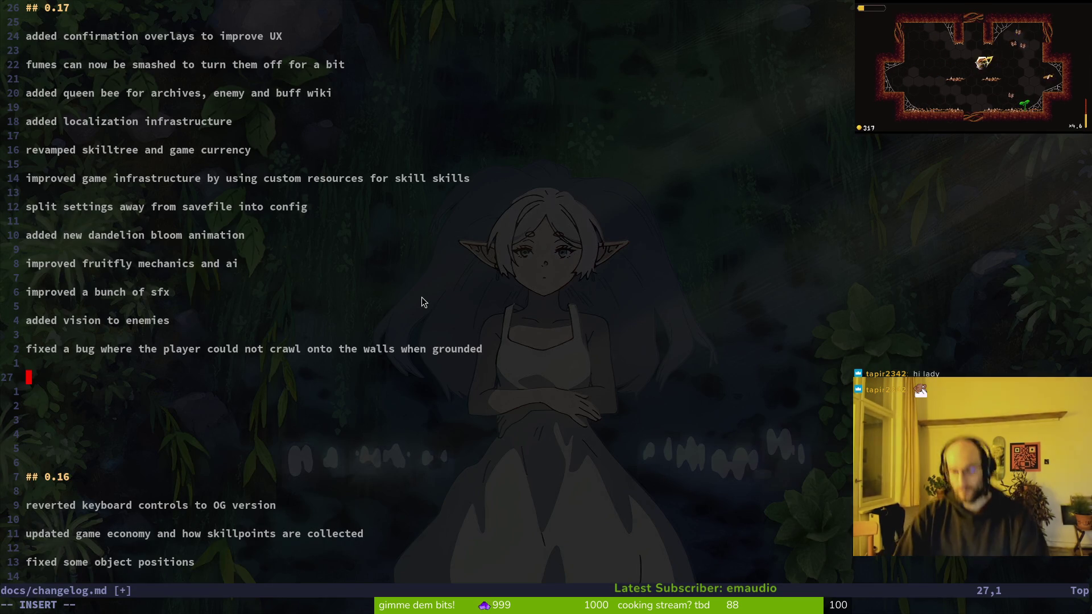
{"action": "type", "text": "collect"}
{"action": "key", "text": "BackSpace"}
{"action": "key", "text": "BackSpace"}
{"action": "key", "text": "BackSpace"}
{"action": "key", "text": "BackSpace"}
{"action": "key", "text": "BackSpace"}
{"action": "key", "text": "BackSpace"}
{"action": "key", "text": "BackSpace"}
{"action": "type", "text": "p"}
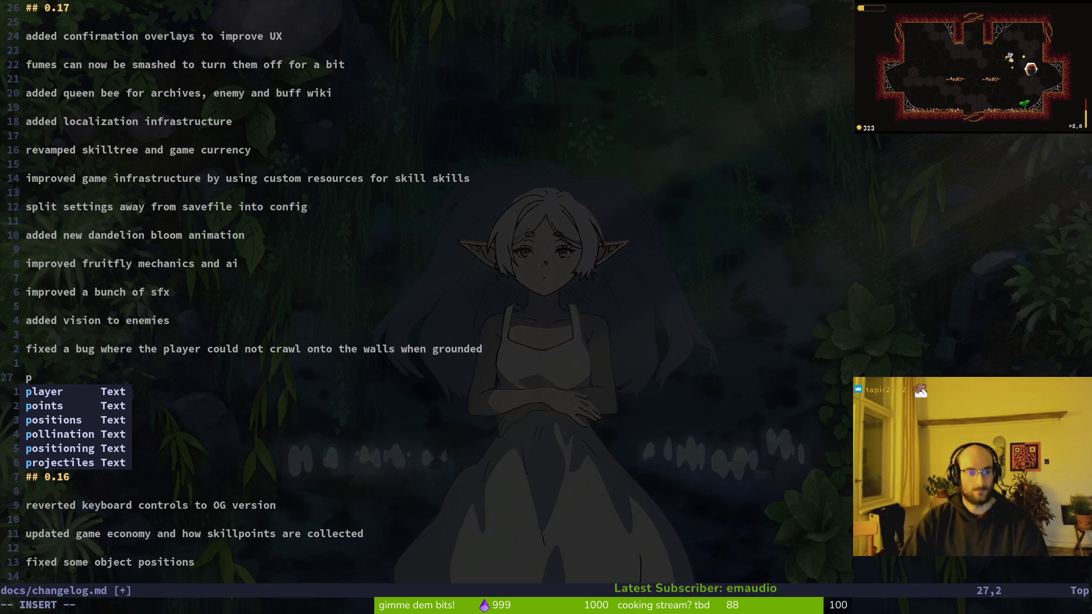
{"action": "type", "text": "ollinating flowers now disp"}
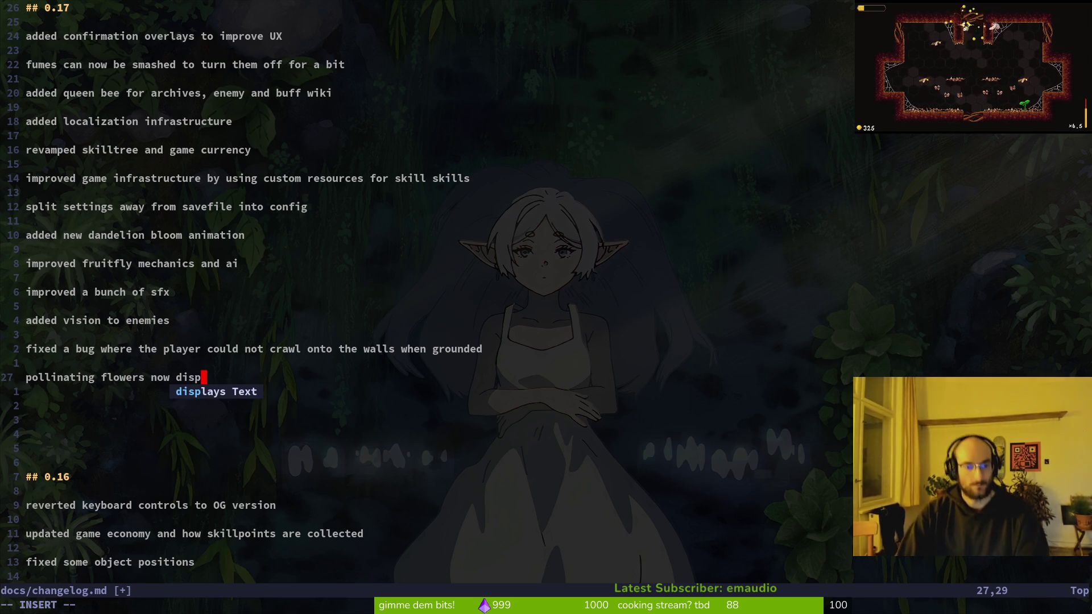
{"action": "key", "text": "BackSpace"}
{"action": "key", "text": "BackSpace"}
{"action": "key", "text": "BackSpace"}
{"action": "key", "text": "BackSpace"}
{"action": "type", "text": "co"}
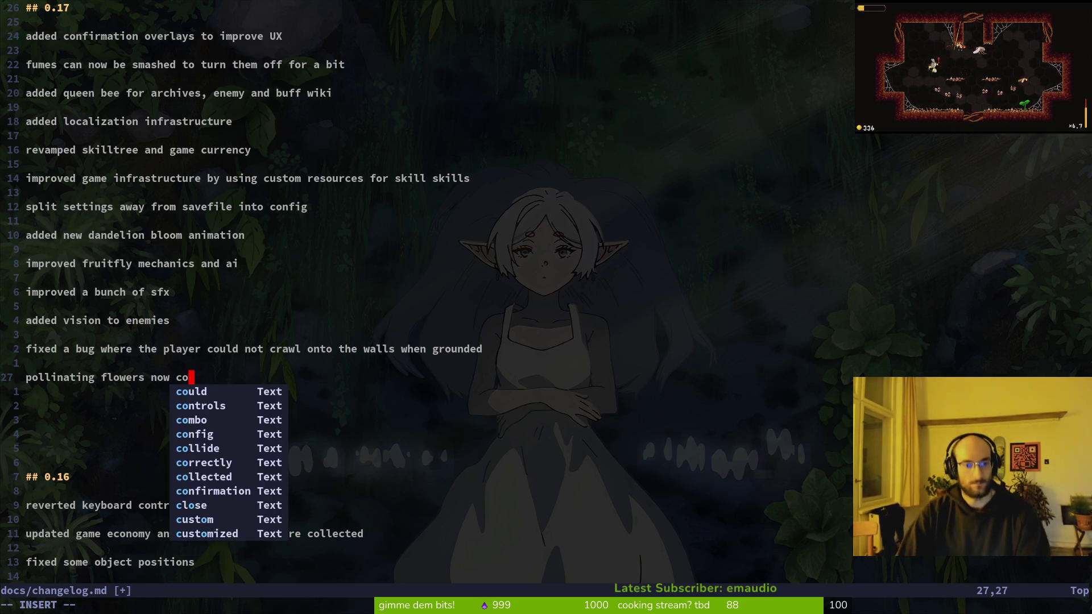
{"action": "type", "text": "llects pollen on the "}
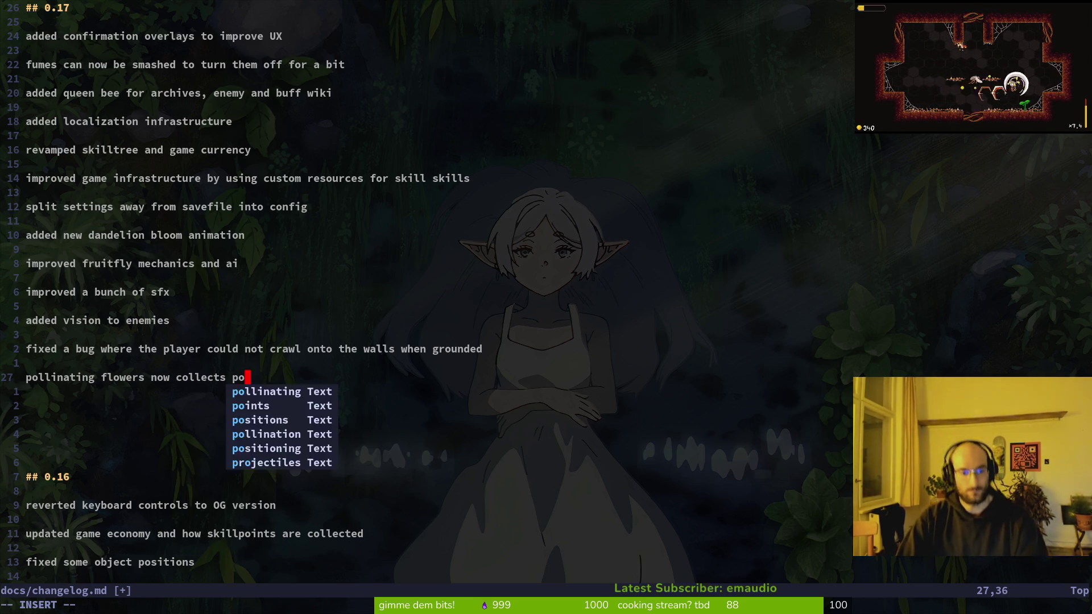
{"action": "type", "text": "bee legs"}
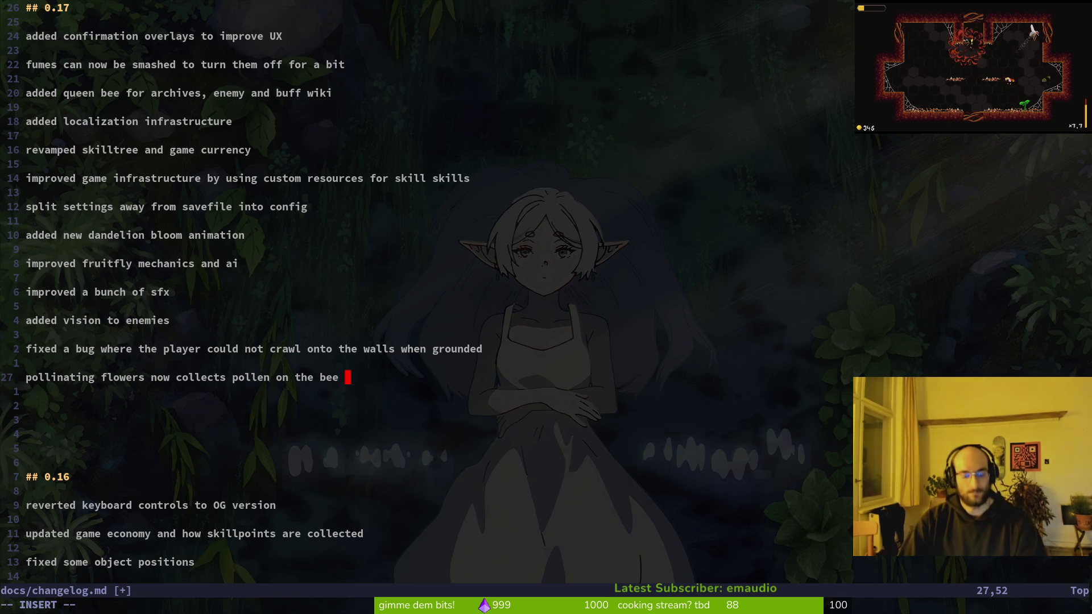
{"action": "key", "text": "BackSpace"}
{"action": "key", "text": "BackSpace"}
{"action": "key", "text": "BackSpace"}
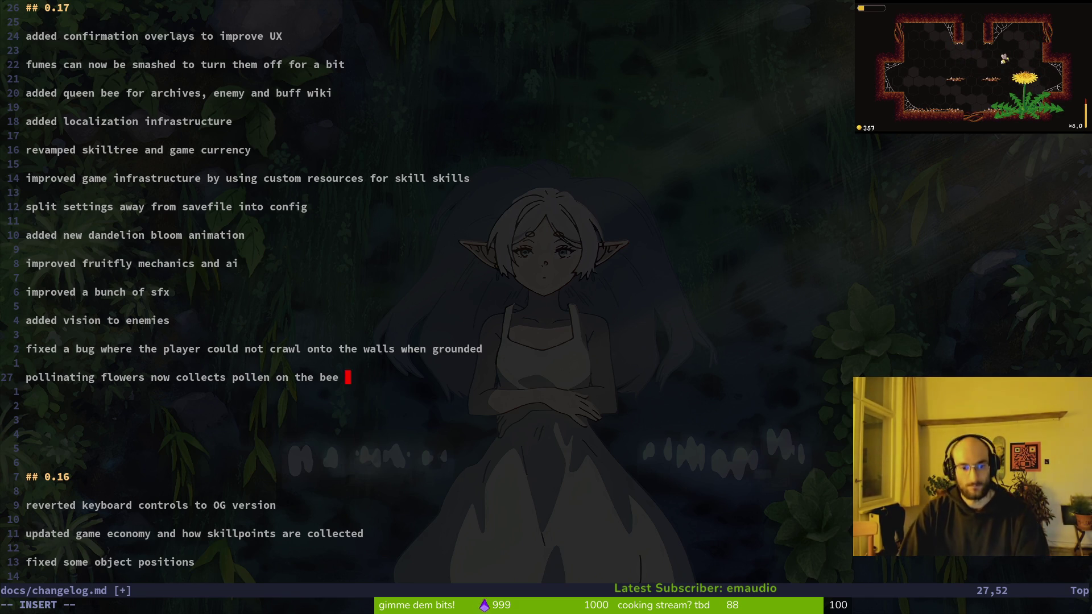
{"action": "key", "text": "BackSpace"}
{"action": "key", "text": "BackSpace"}
{"action": "key", "text": "BackSpace"}
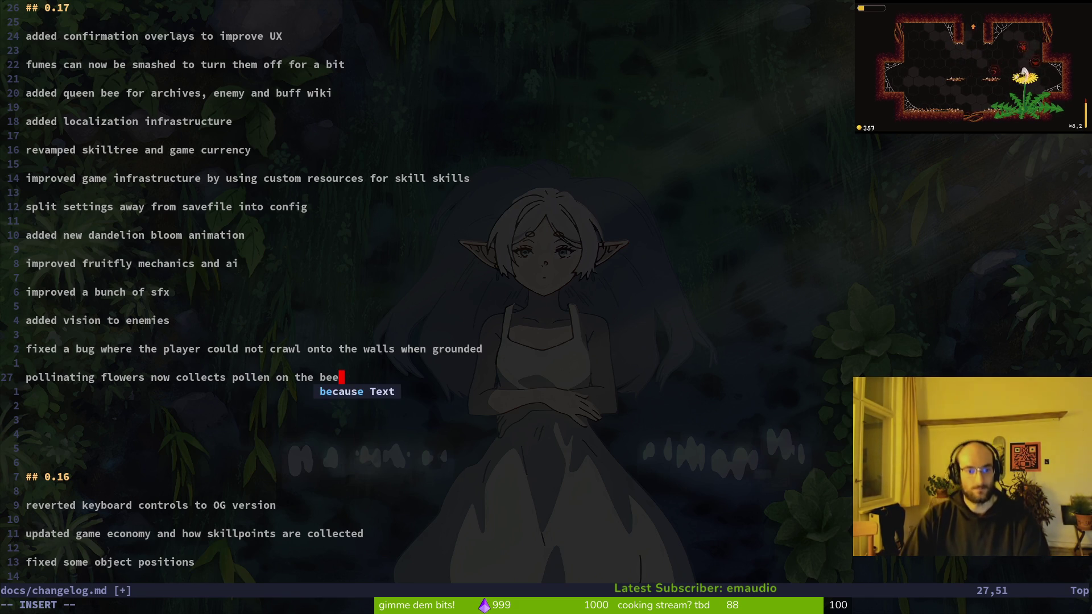
{"action": "key", "text": "BackSpace"}
{"action": "key", "text": "BackSpace"}
{"action": "key", "text": "BackSpace"}
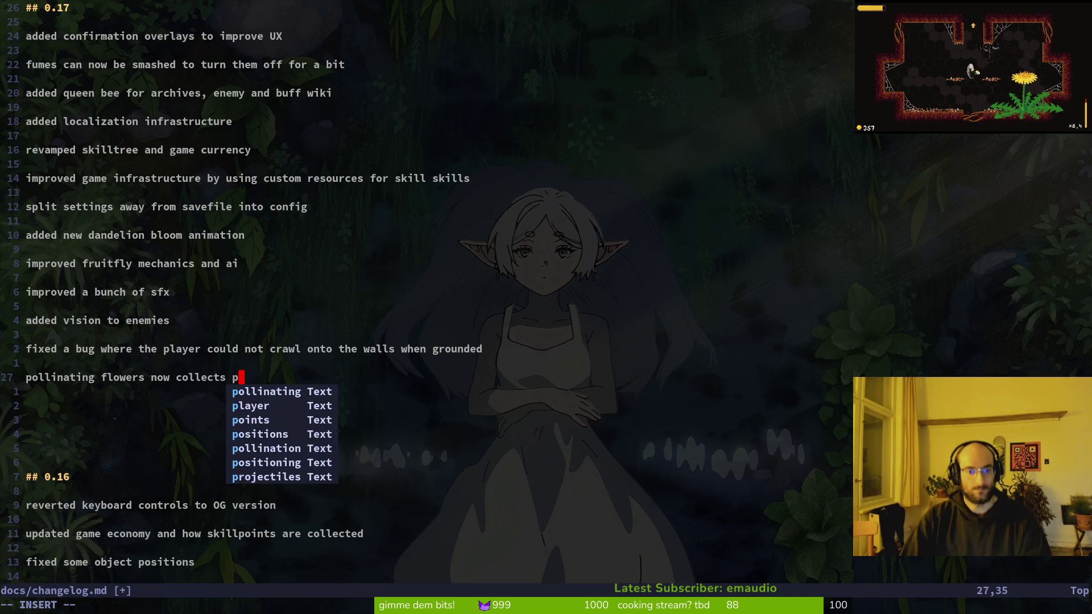
{"action": "type", "text": "o"}
{"action": "key", "text": "BackSpace"}
{"action": "key", "text": "BackSpace"}
{"action": "key", "text": "BackSpace"}
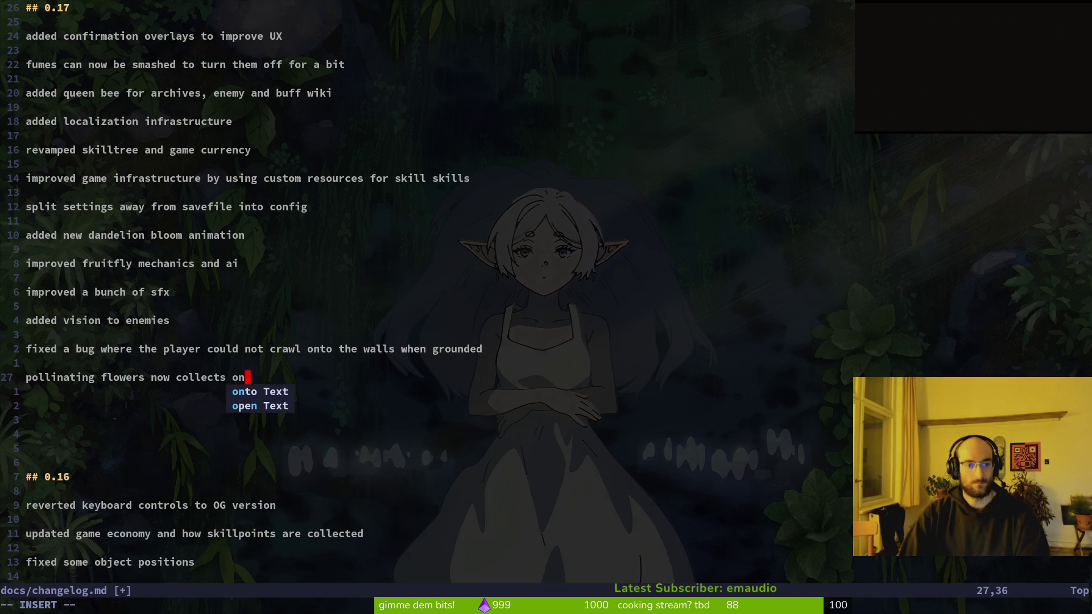
Step: Finish the entry as 'pollinating flowers now collects pollen on the legs' and save docs/changelog.md
{"action": "type", "text": "now coll"}
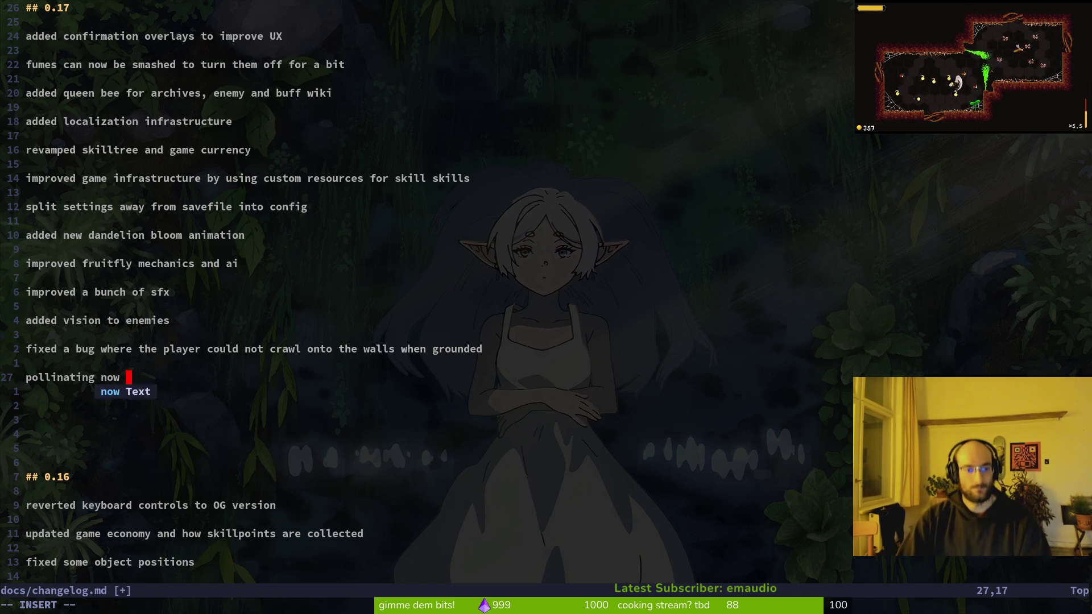
{"action": "key", "text": "BackSpace"}
{"action": "key", "text": "BackSpace"}
{"action": "key", "text": "BackSpace"}
{"action": "type", "text": "ollects "}
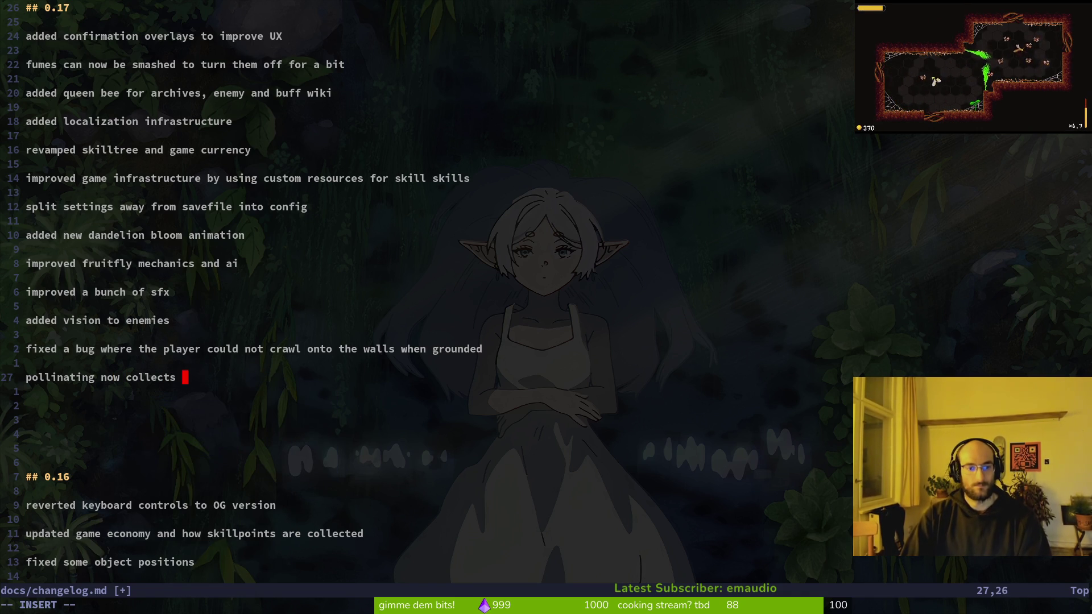
{"action": "type", "text": "pollen he logs"}
{"action": "key", "text": "Return"}
{"action": "key", "text": "alt+Tab"}
{"action": "key", "text": "alt+Tab"}
{"action": "key", "text": "BackSpace"}
{"action": "key", "text": "BackSpace"}
{"action": "key", "text": "BackSpace"}
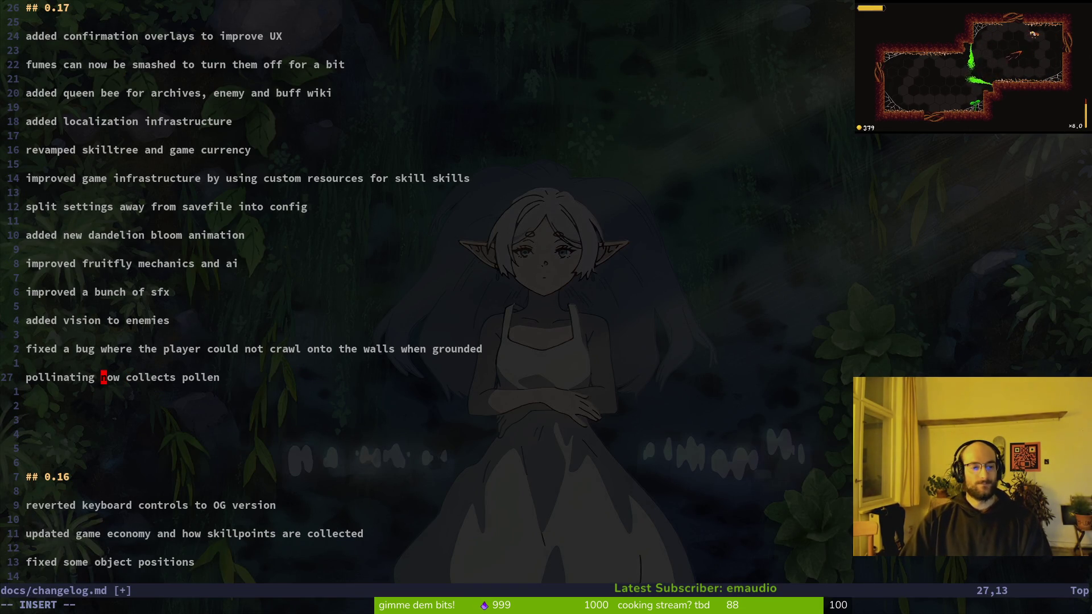
{"action": "type", "text": "flowers "}
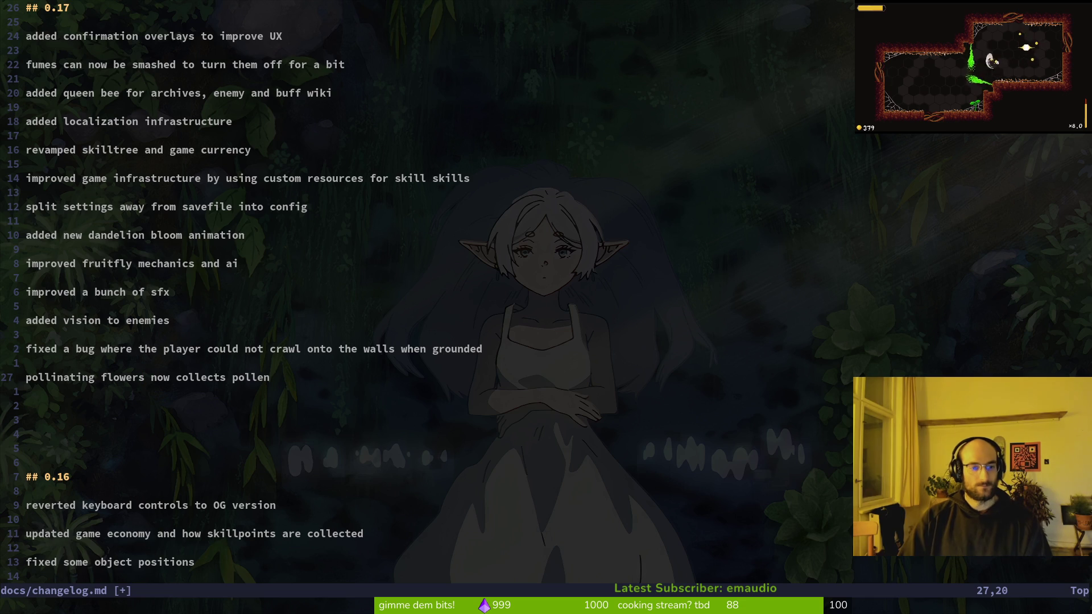
{"action": "type", "text": "wjk"}
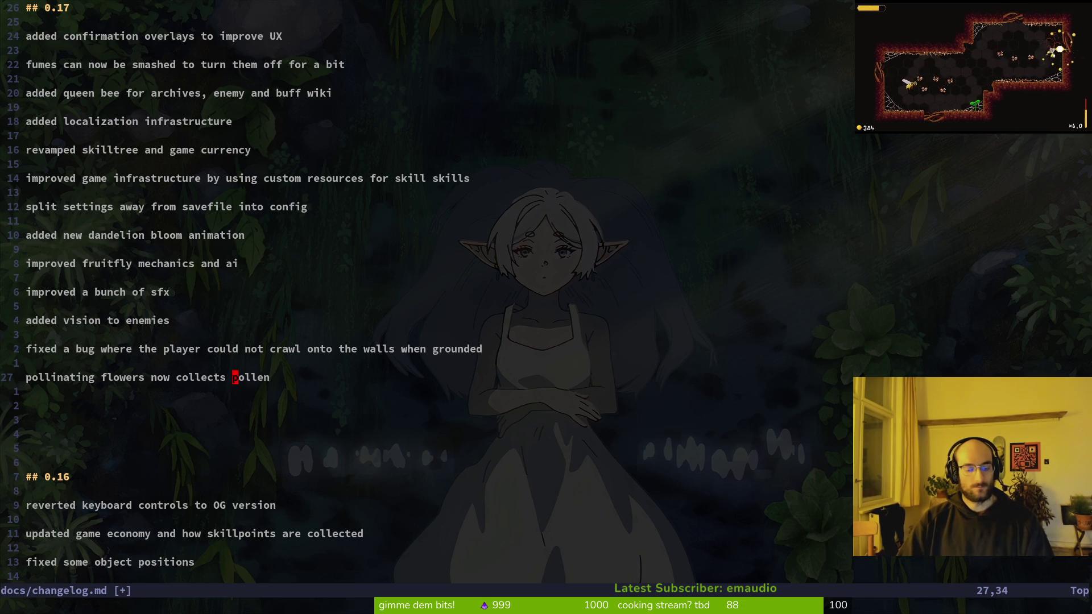
{"action": "type", "text": "A on the legs"}
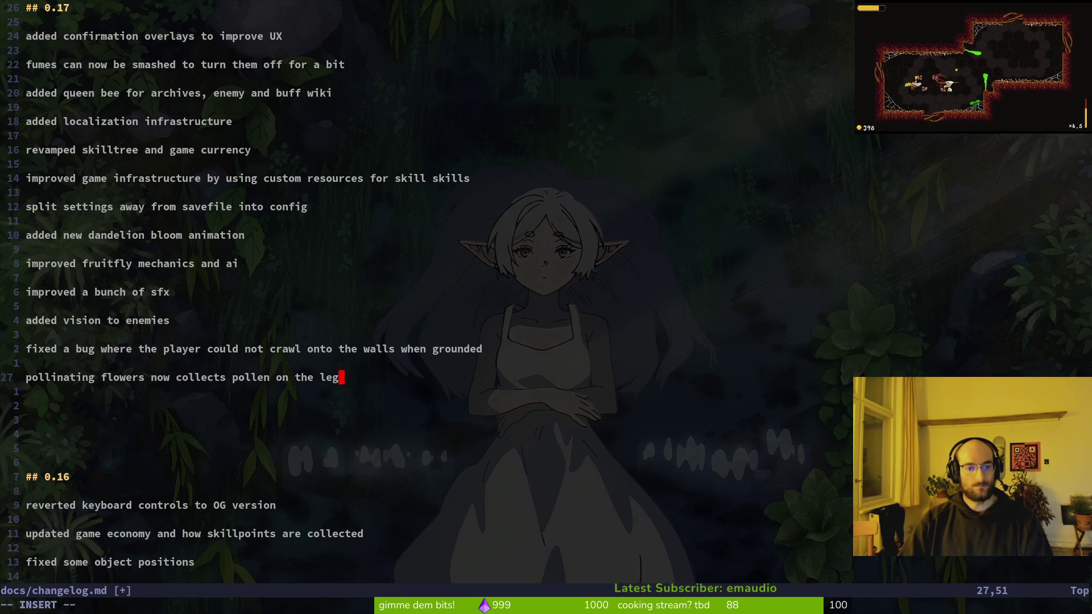
{"action": "key", "text": "Escape"}
{"action": "key", "text": "j"}
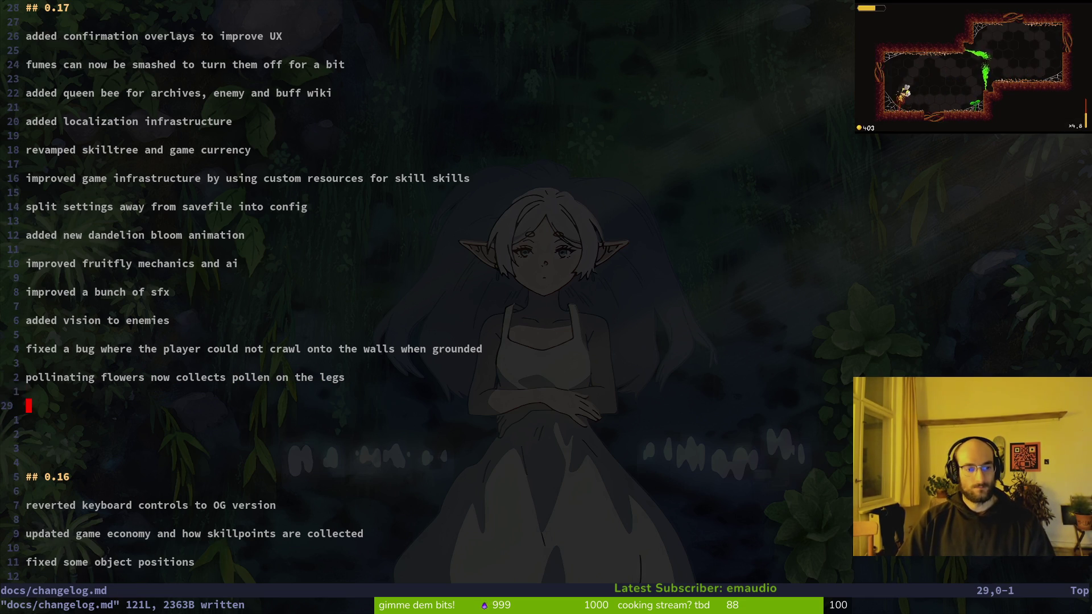
{"action": "key", "text": "alt+Tab"}
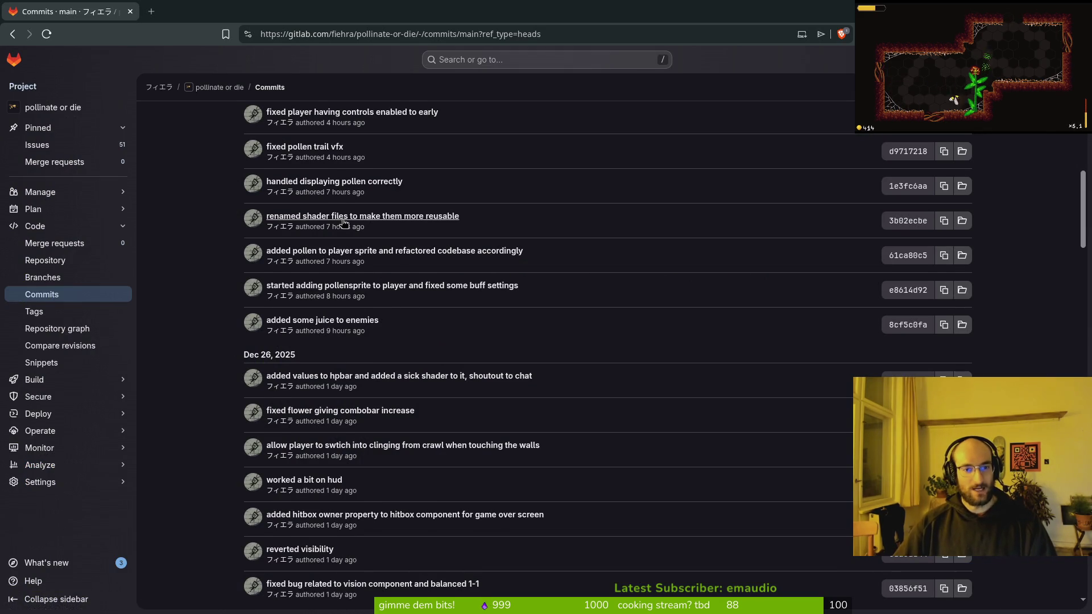
Step: Add the line 'improved HUD' under ## 0.17 after checking the GitLab commits
{"action": "scroll", "coordinate": [421, 302], "scroll_direction": "up", "scroll_amount": 3}
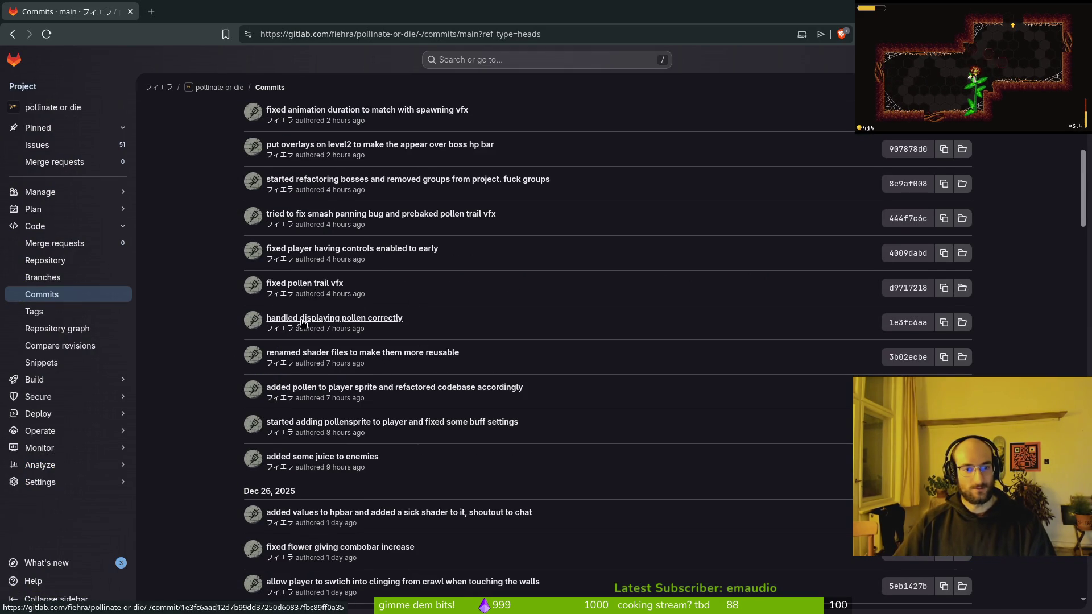
{"action": "key", "text": "alt+Tab"}
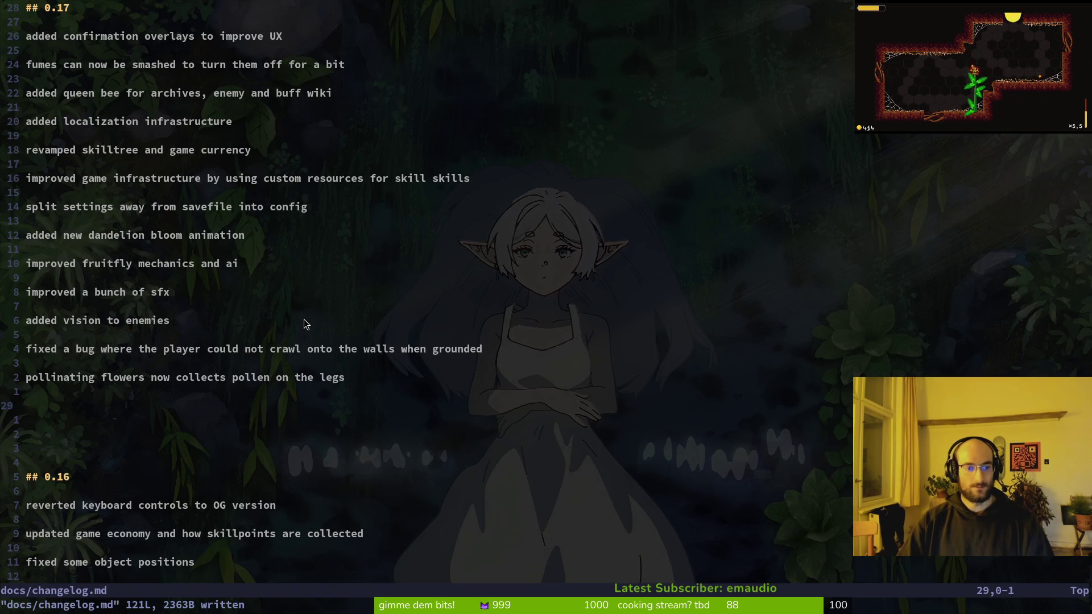
{"action": "type", "text": "iimp"}
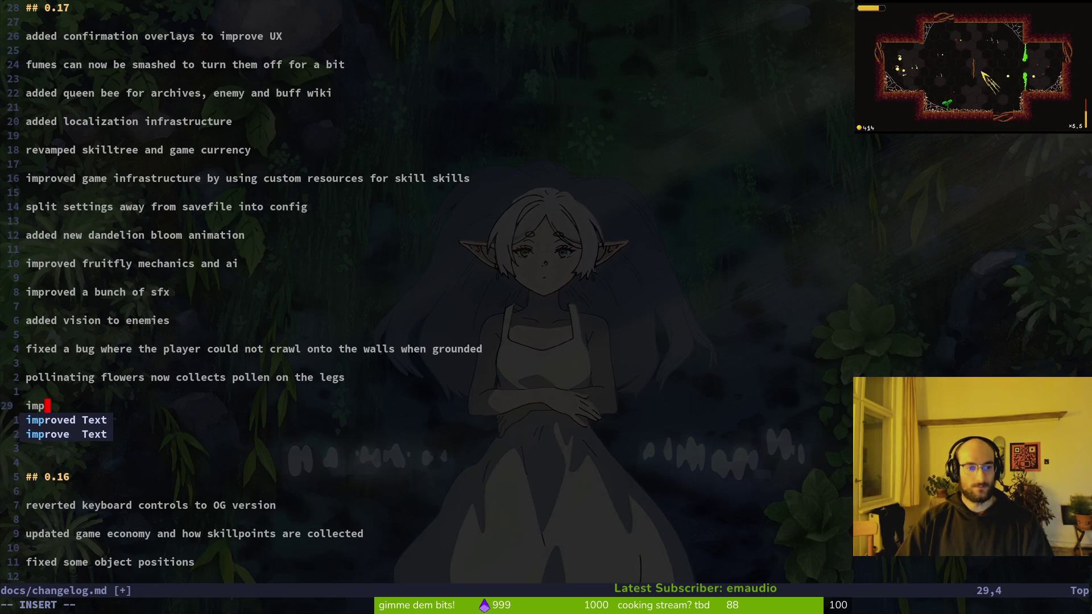
{"action": "type", "text": "ved HUD"}
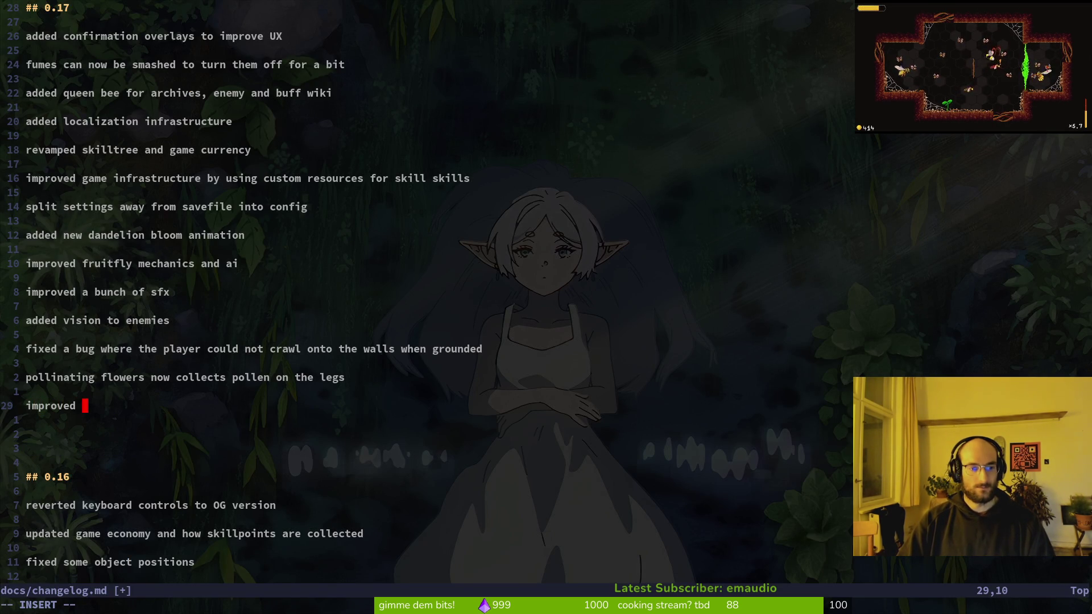
{"action": "key", "text": "Escape"}
{"action": "key", "text": "o"}
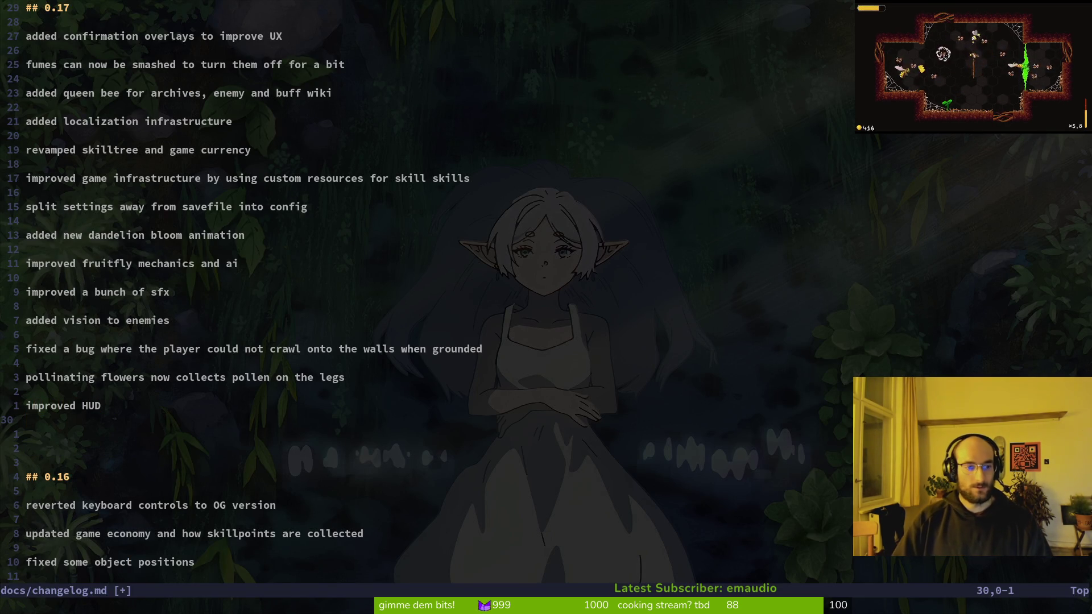
{"action": "key", "text": "u"}
Step: Review older GitLab commits and add 'fixed a bug where the player could leave the map'
{"action": "key", "text": "alt+Tab"}
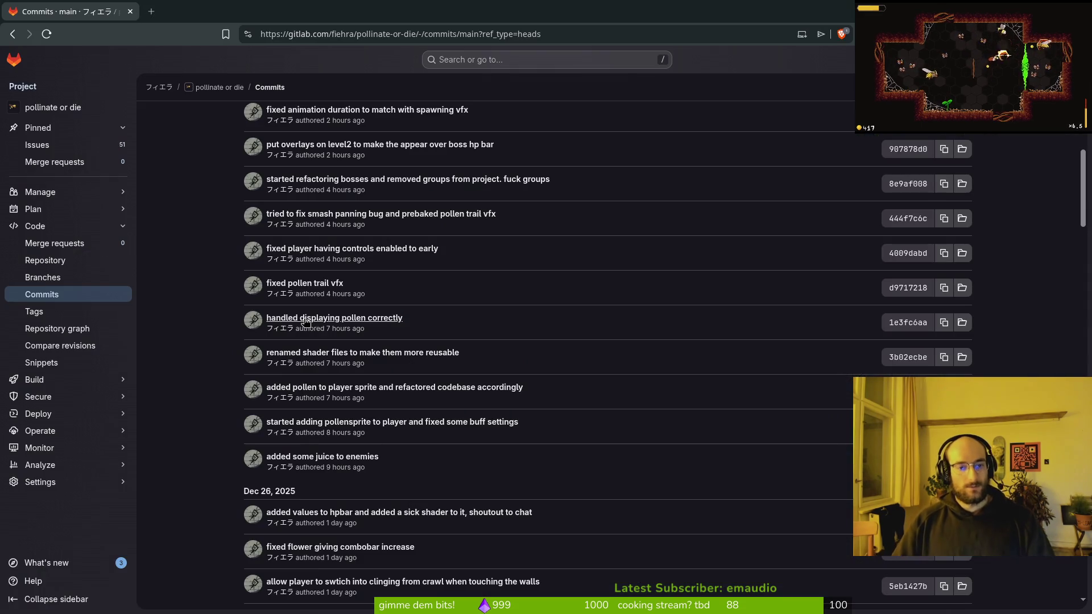
{"action": "scroll", "coordinate": [341, 267], "scroll_direction": "up", "scroll_amount": 1}
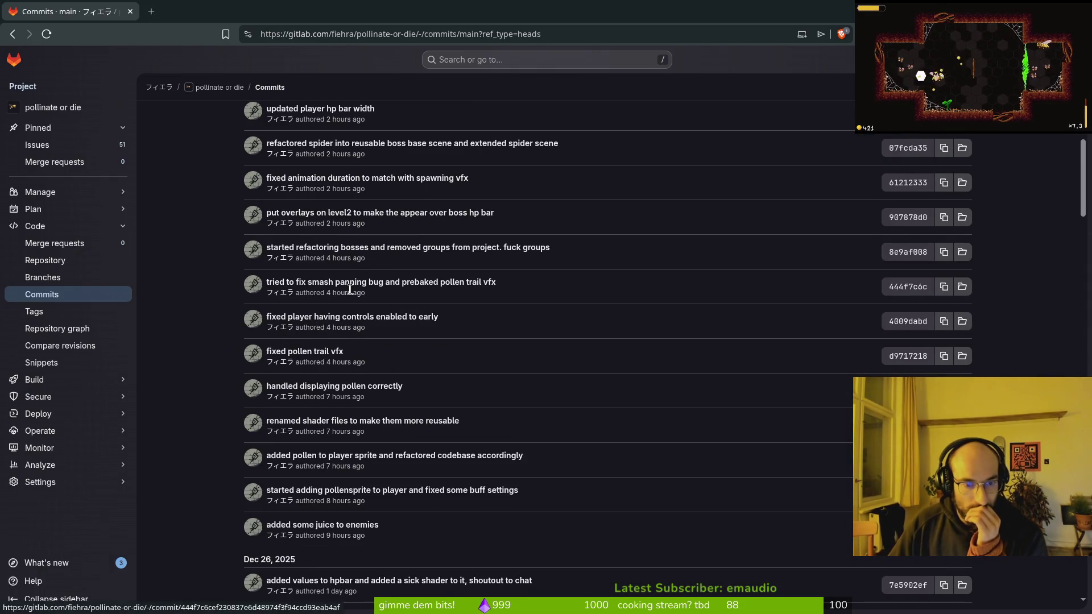
{"action": "mouse_move", "coordinate": [349, 289]}
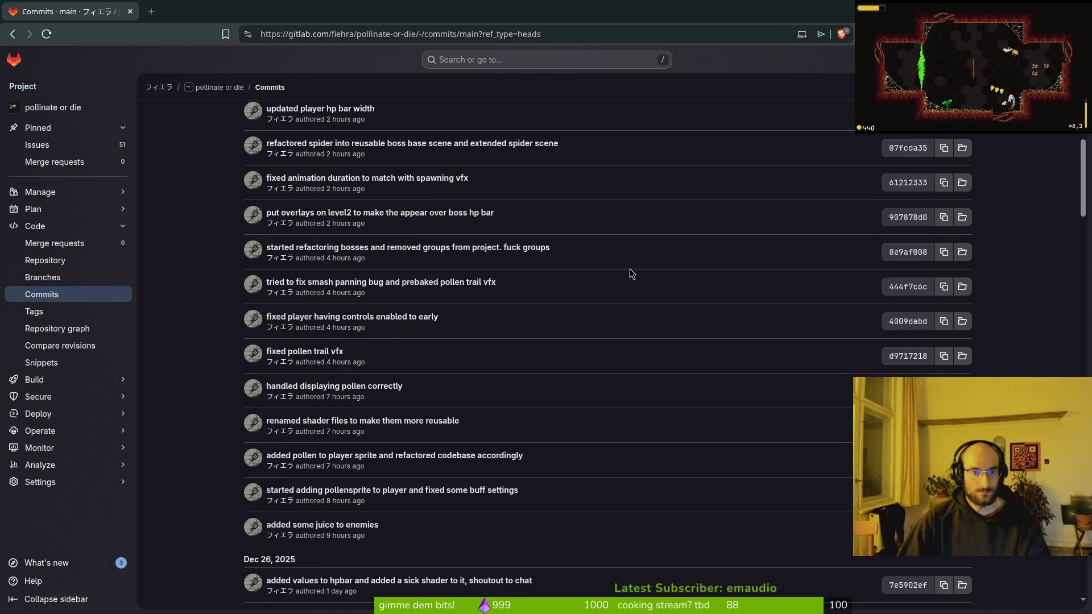
{"action": "scroll", "coordinate": [459, 215], "scroll_direction": "up", "scroll_amount": 2}
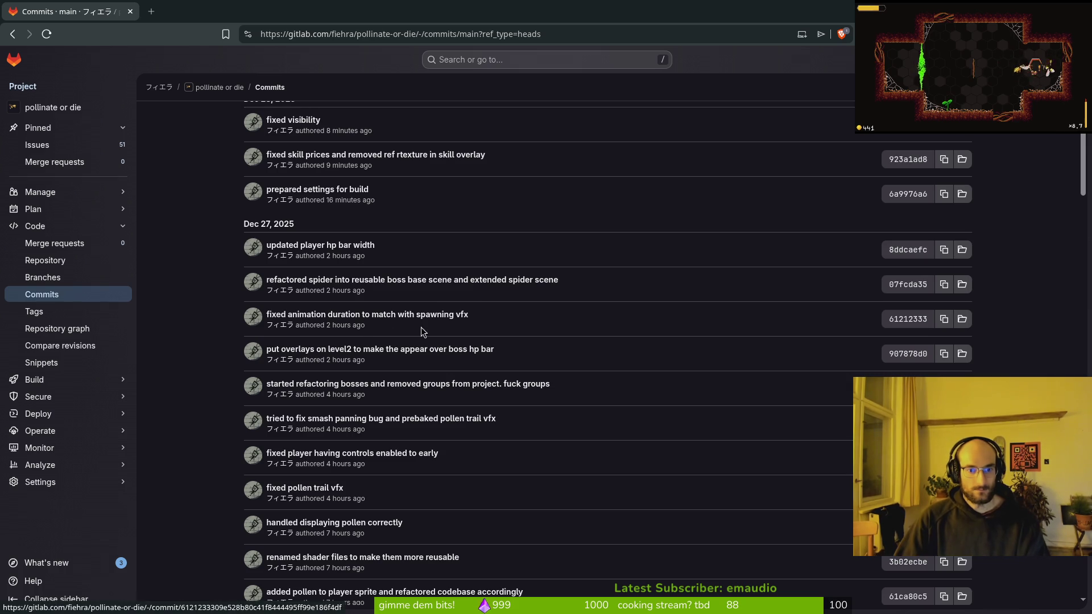
{"action": "scroll", "coordinate": [339, 356], "scroll_direction": "up", "scroll_amount": 1}
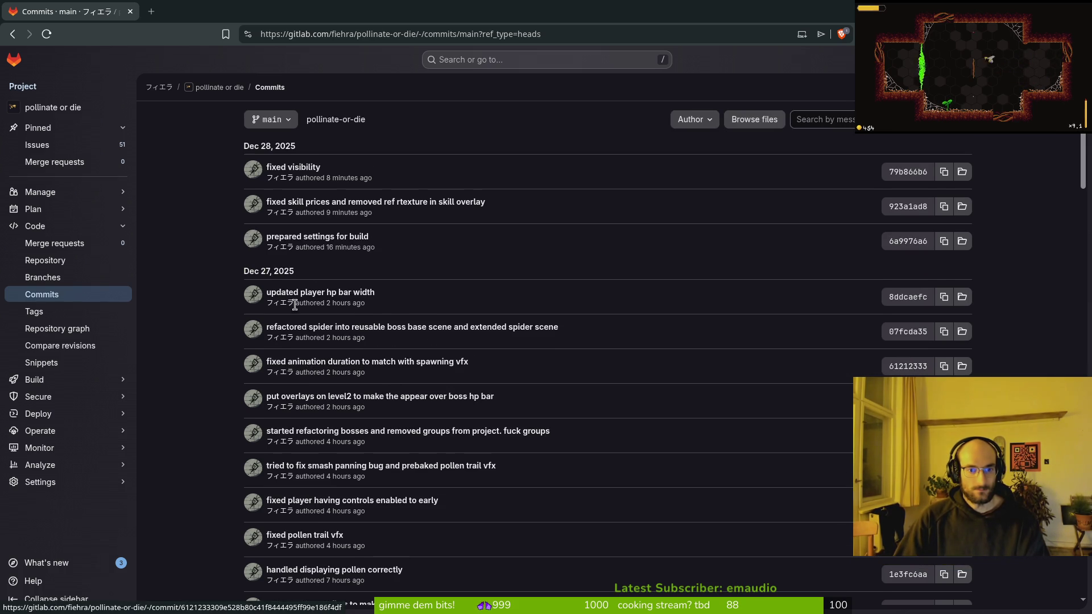
{"action": "key", "text": "alt+Tab"}
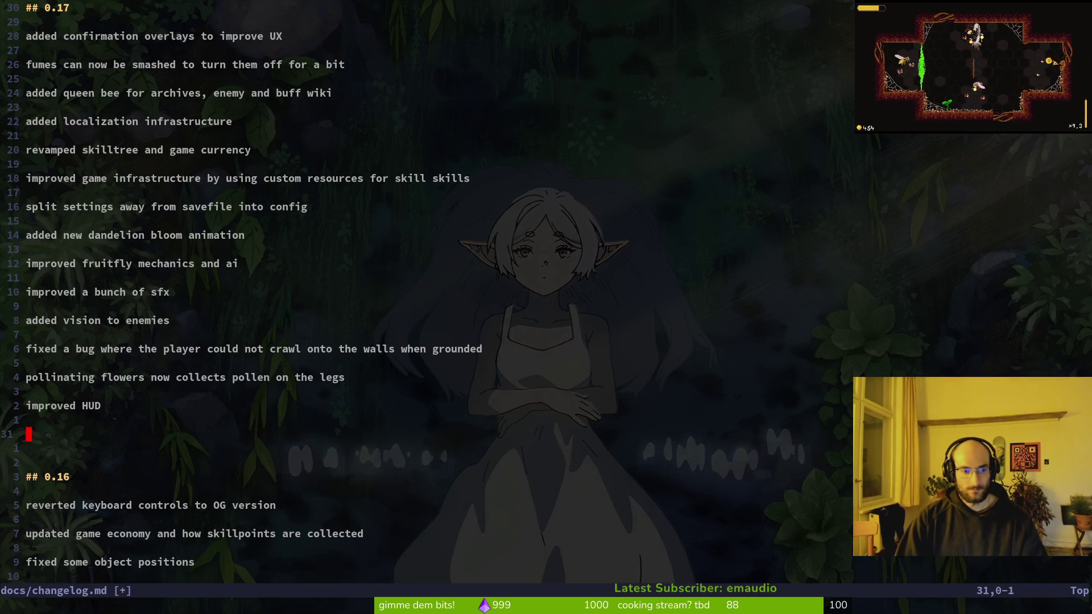
{"action": "type", "text": "fixed"}
{"action": "key", "text": "alt+Tab"}
{"action": "key", "text": "alt+Tab"}
{"action": "type", "text": "a bug wher ethe"}
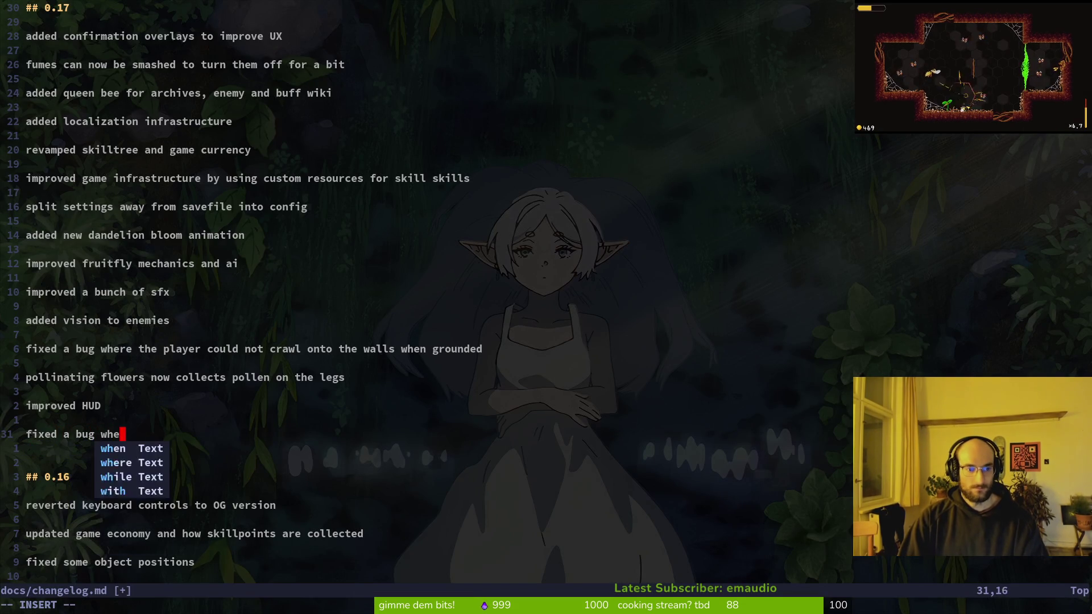
{"action": "key", "text": "BackSpace"}
{"action": "key", "text": "BackSpace"}
{"action": "key", "text": "BackSpace"}
{"action": "type", "text": "e the "}
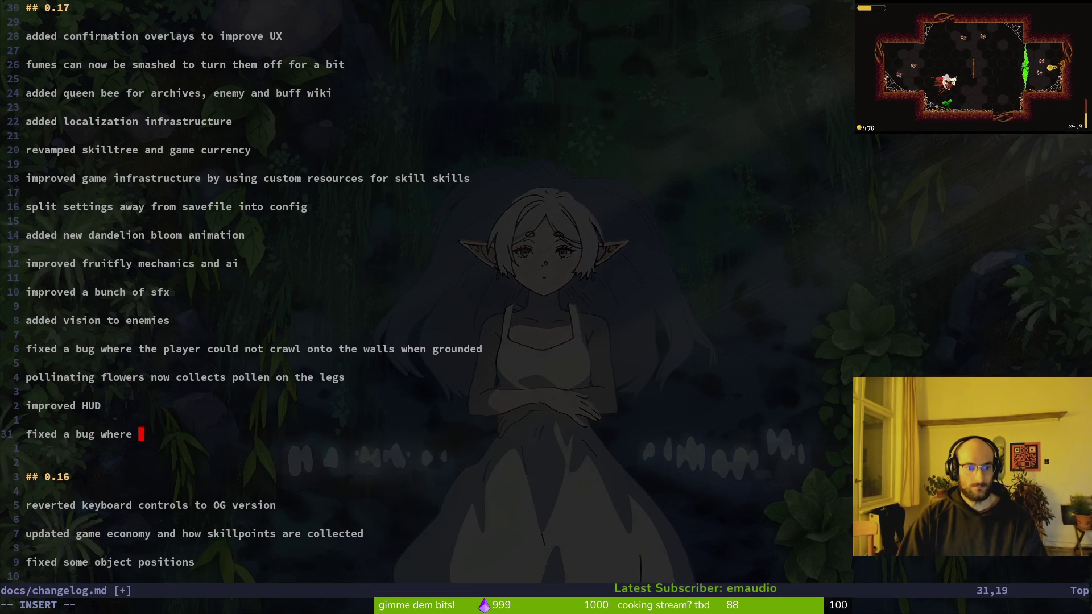
{"action": "type", "text": "player could lea"}
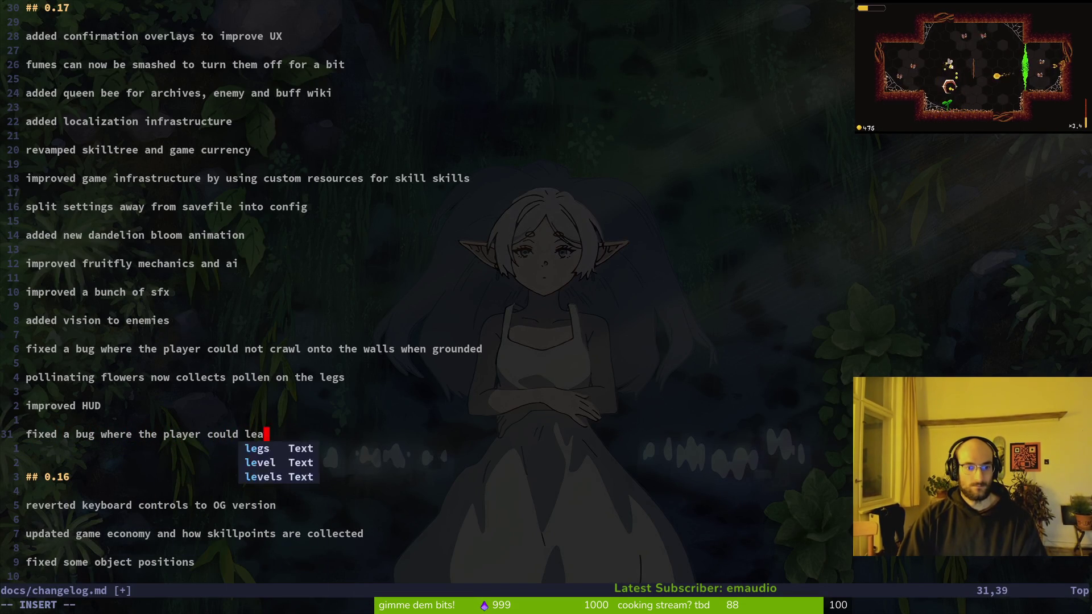
{"action": "type", "text": "ve the map"}
Step: Compare the changelog with the GitLab commit list again and delete a stray colon
{"action": "key", "text": "alt+Tab"}
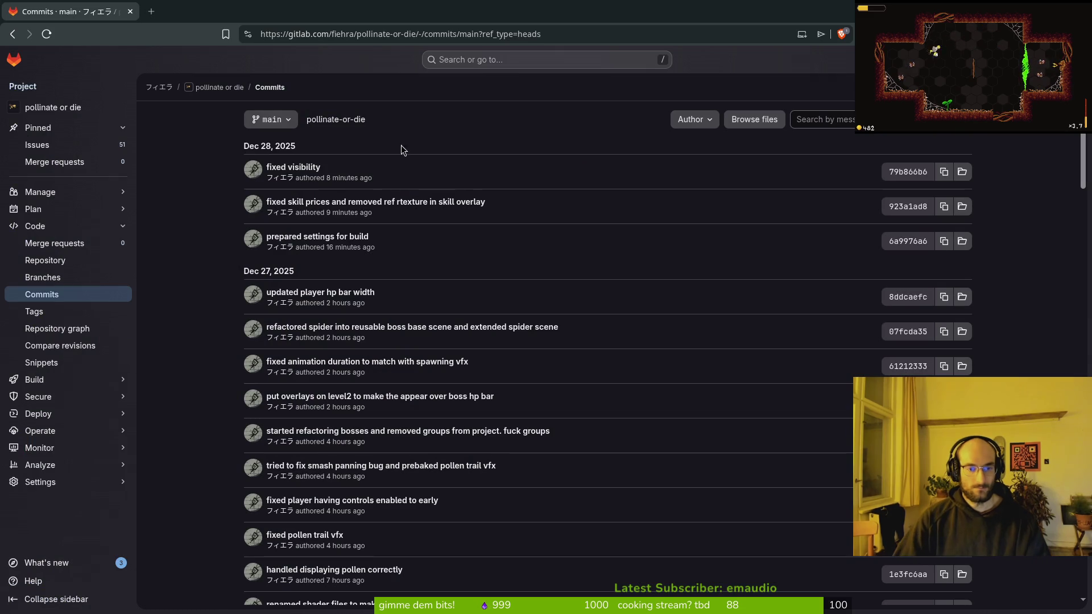
{"action": "key", "text": "alt+Tab"}
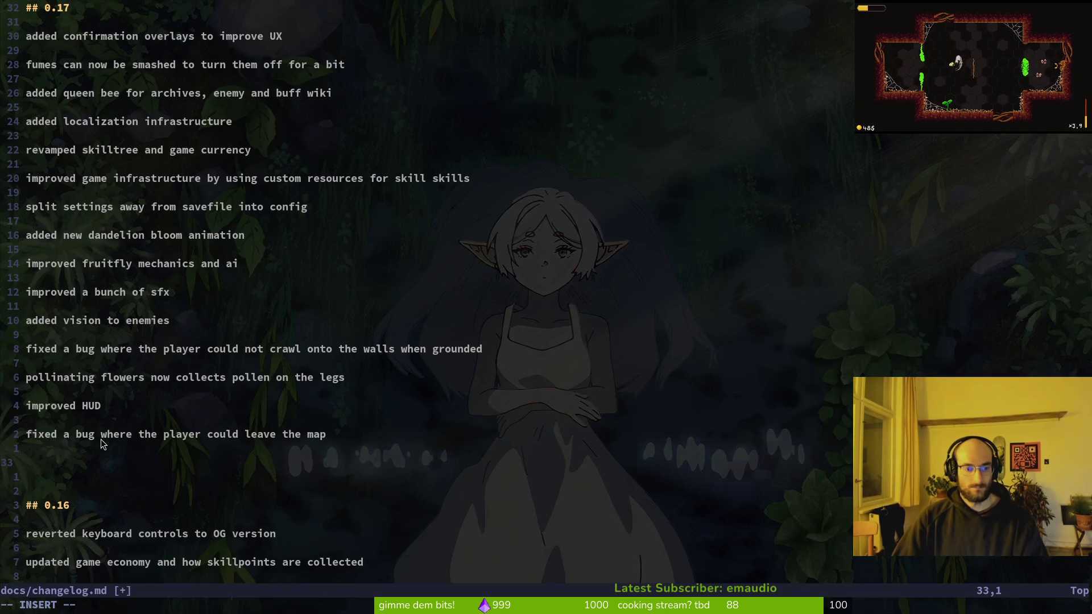
{"action": "key", "text": "alt+Tab"}
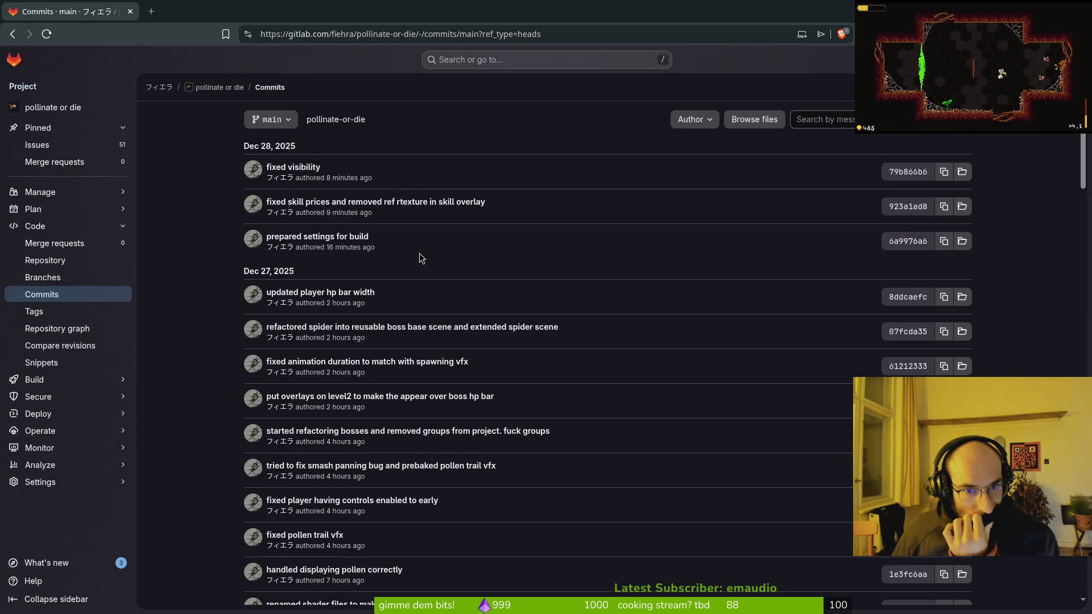
{"action": "key", "text": "alt+Tab"}
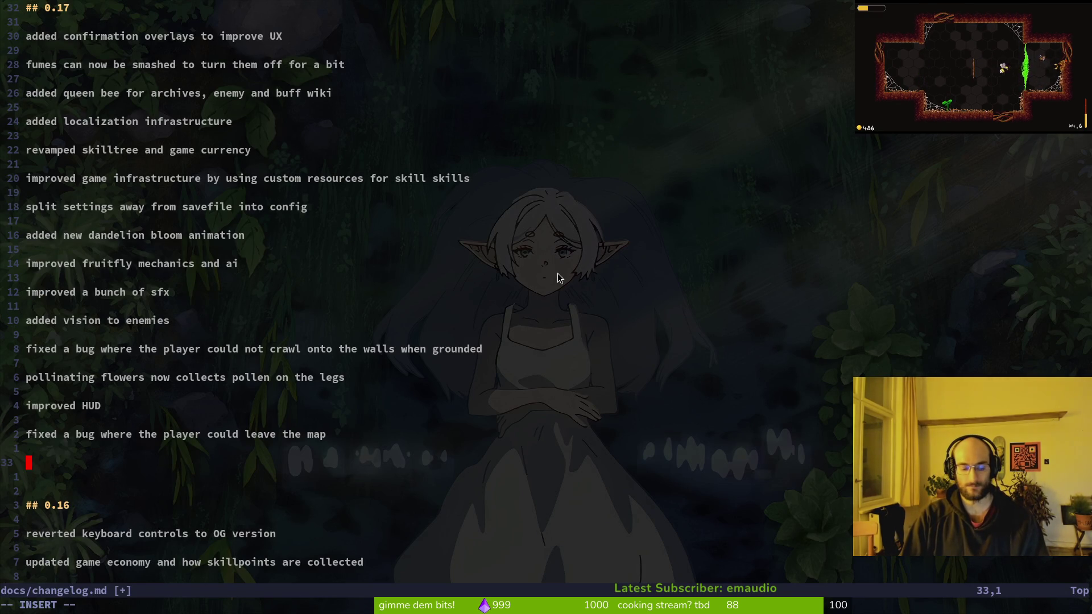
{"action": "key", "text": "BackSpace"}
Step: Quit Vim, stage both changed files in tig, and draft the 0.17 changelog commit message
{"action": "type", "text": "q"}
{"action": "key", "text": "Return"}
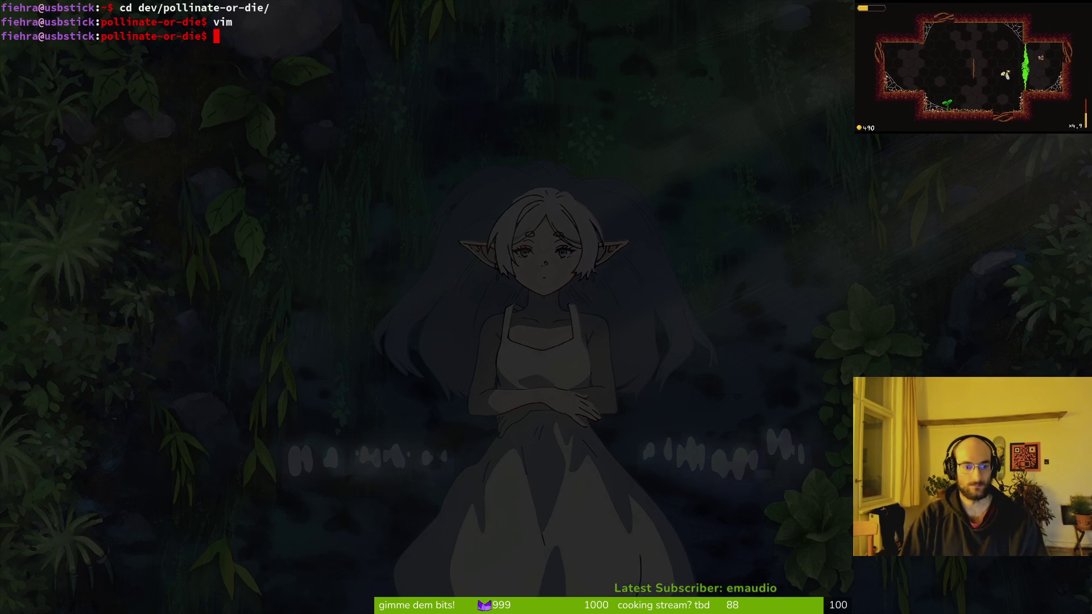
{"action": "type", "text": "tig"}
{"action": "key", "text": "Return"}
{"action": "key", "text": "s"}
{"action": "key", "text": "u"}
{"action": "key", "text": "u"}
{"action": "type", "text": "qgit "}
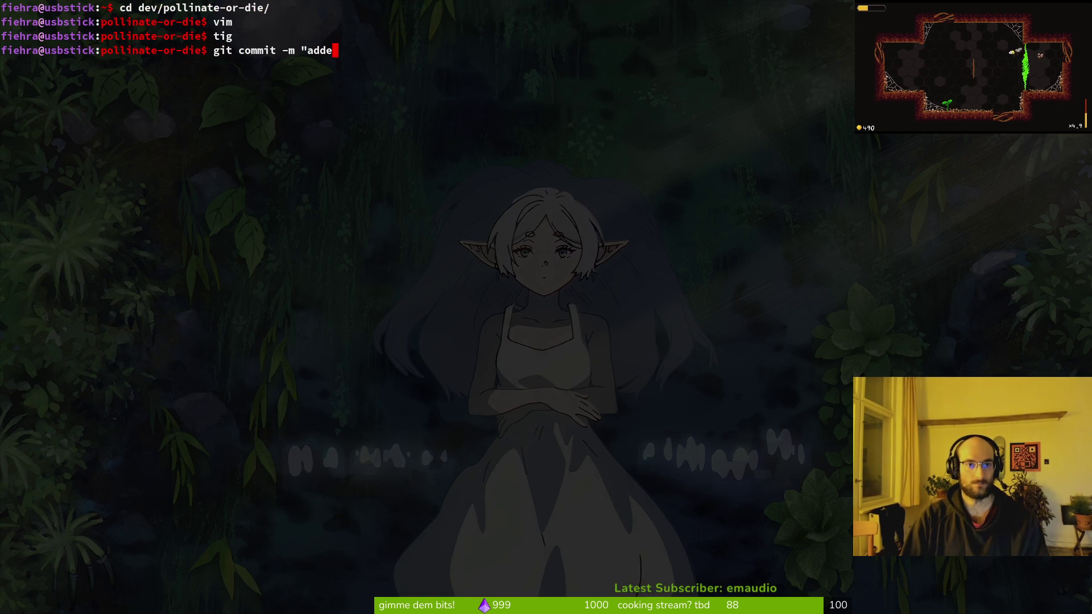
{"action": "type", "text": " and added changelogs t"}
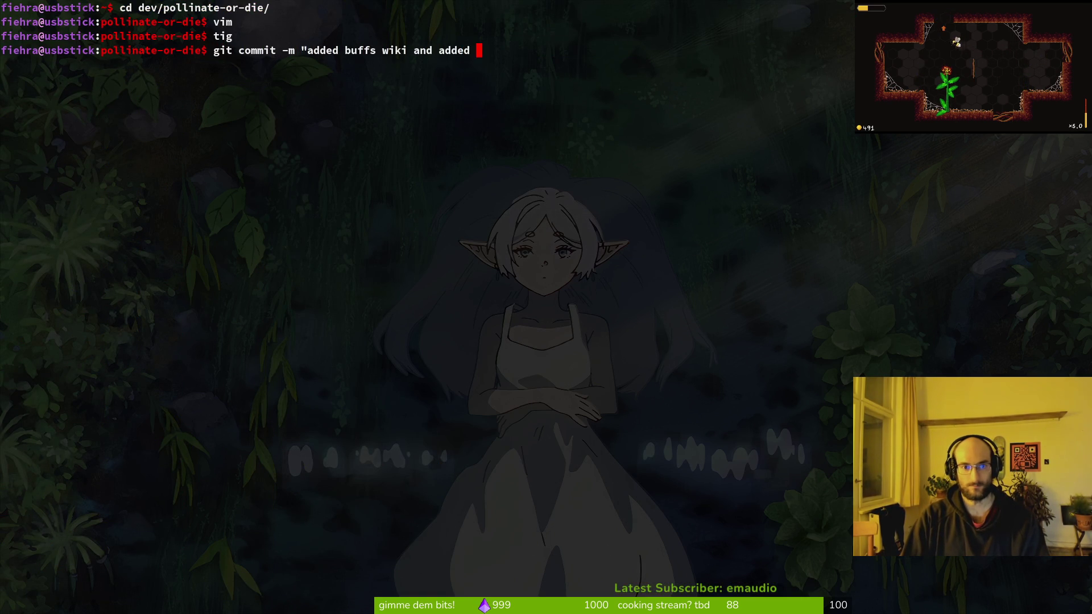
{"action": "type", "text": "or 0.17"}
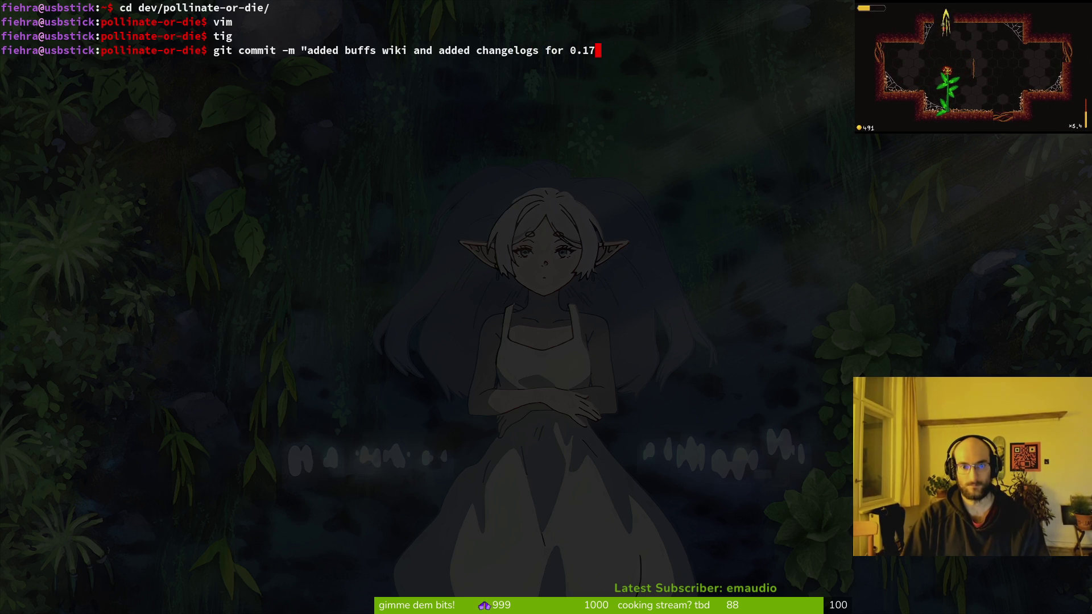
{"action": "key", "text": "super+2"}
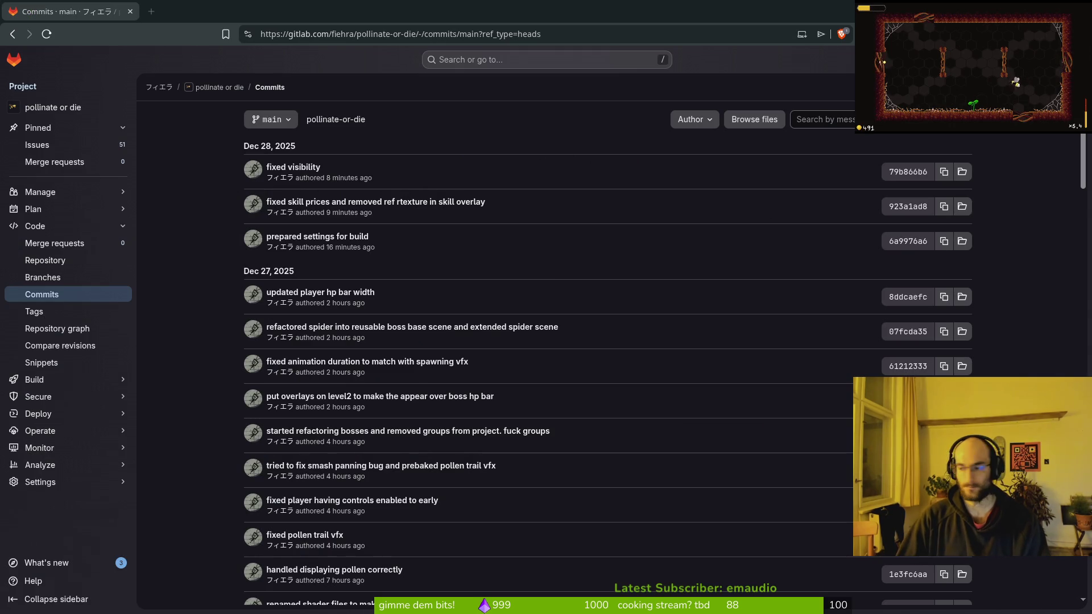
Step: Change the Godot project's Config Version from 0.16 to 0.17 in Project Settings
{"action": "key", "text": "super+1"}
{"action": "left_click", "coordinate": [52, 34]}
{"action": "left_click", "coordinate": [62, 53]}
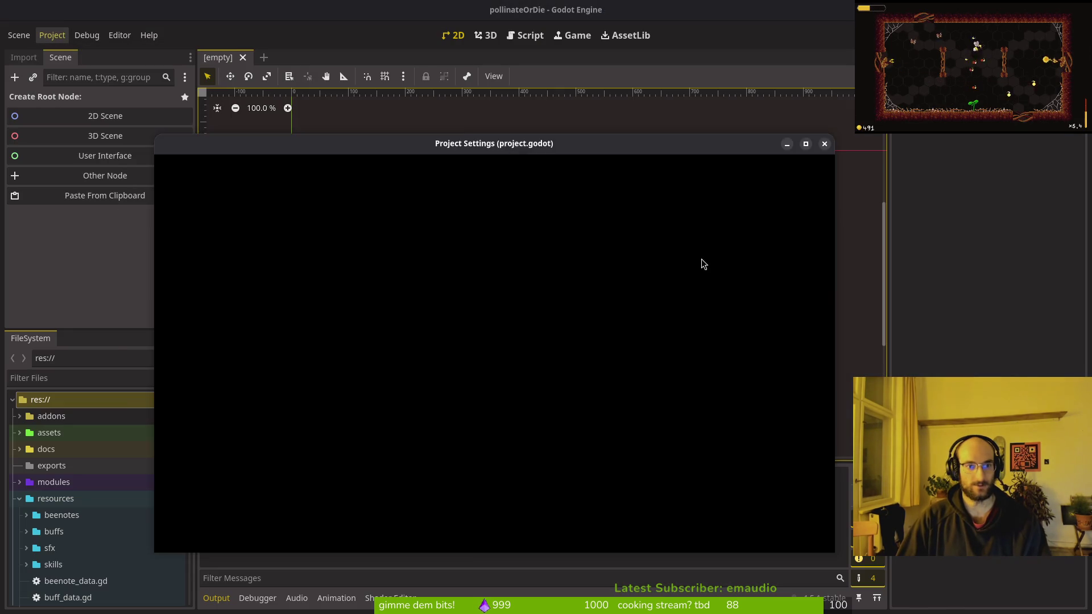
{"action": "left_click", "coordinate": [585, 330]}
{"action": "key", "text": "BackSpace"}
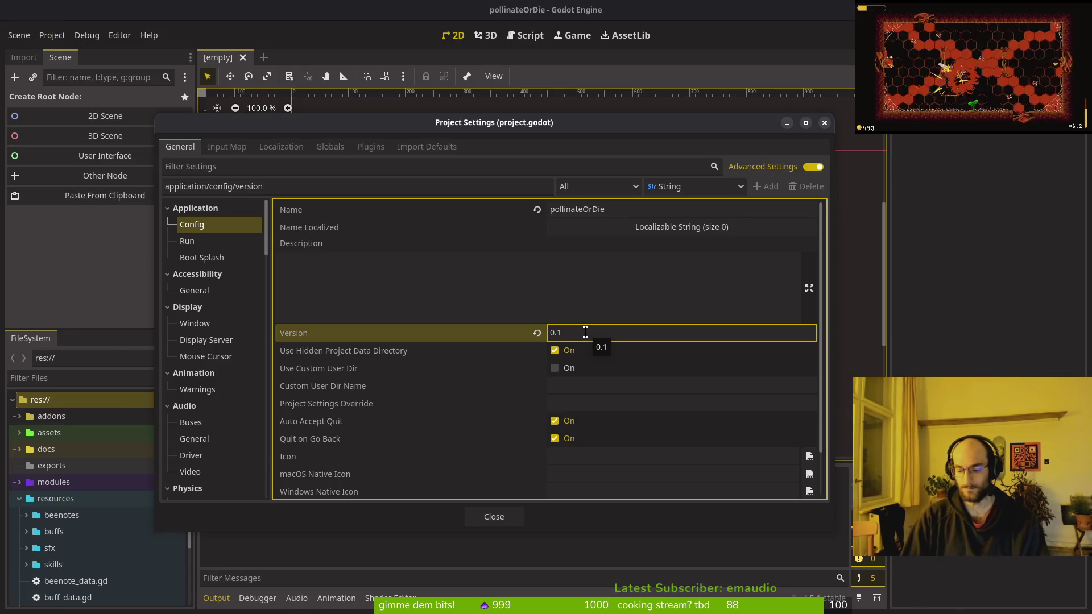
{"action": "left_click", "coordinate": [494, 517]}
{"action": "key", "text": "super+2"}
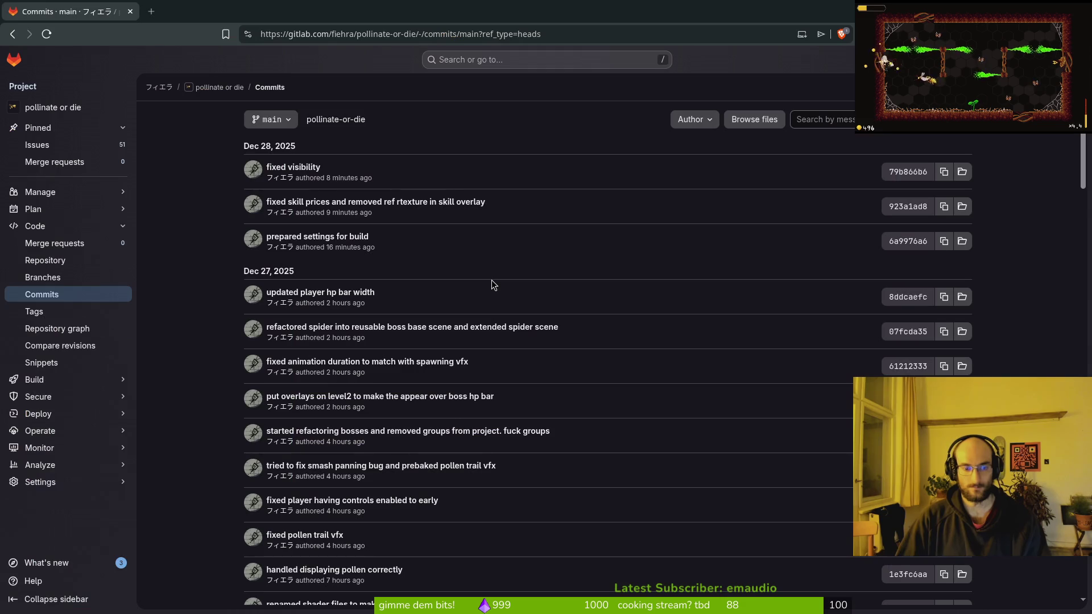
{"action": "key", "text": "super+1"}
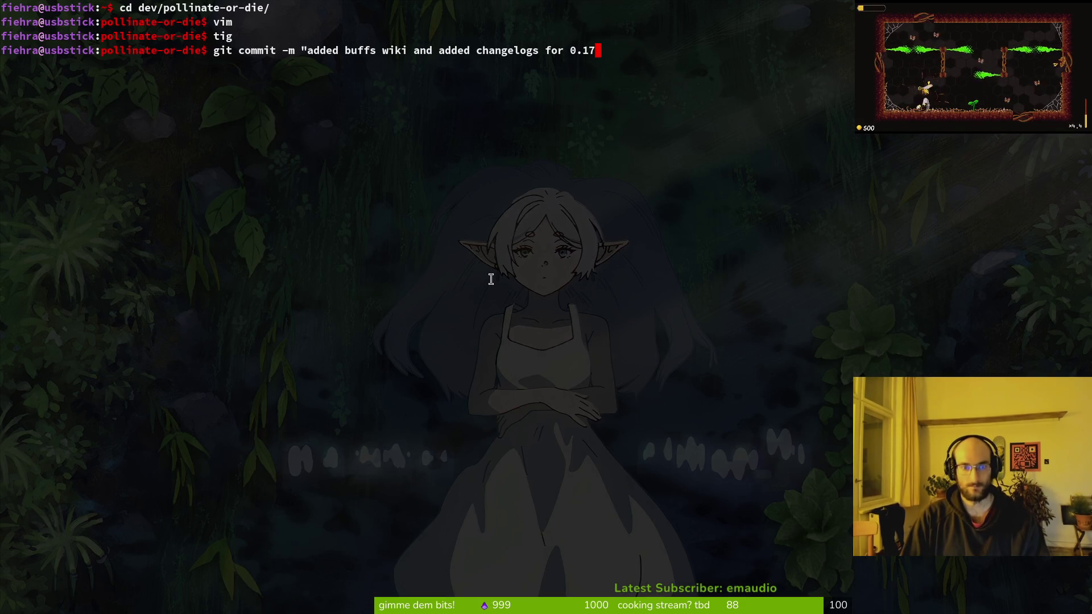
Step: Review the changed files in tig from a second terminal, then run the 0.17 changelog commit
{"action": "key", "text": "super+Return"}
{"action": "key", "text": "Return"}
{"action": "key", "text": "Down"}
{"action": "key", "text": "Down"}
{"action": "type", "text": "qg"}
{"action": "key", "text": "ctrl+d"}
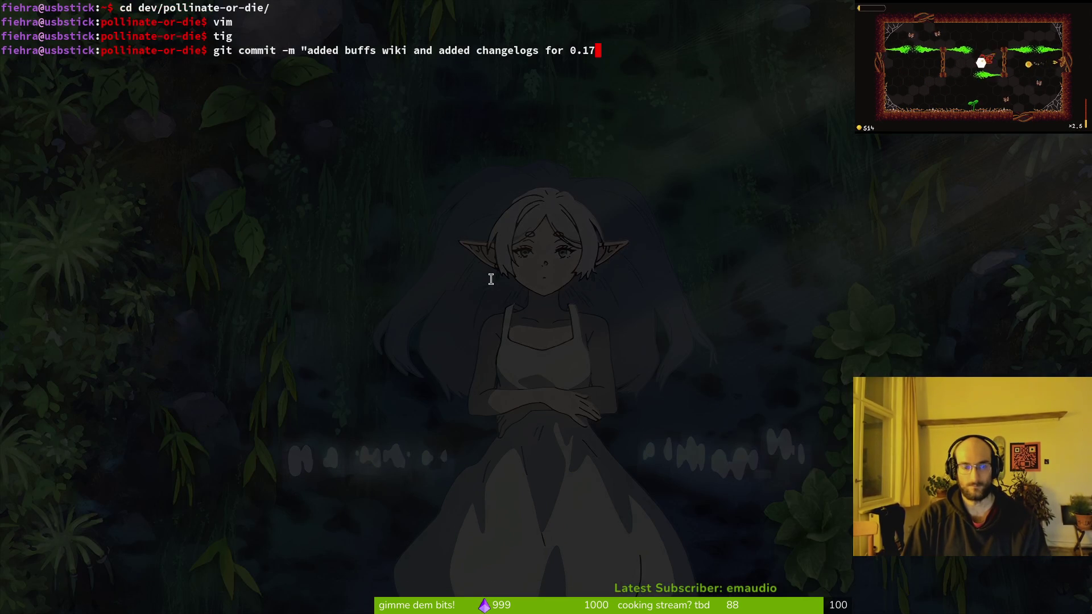
{"action": "key", "text": "Return"}
Step: List branches, check out main, merge development into it, and push main
{"action": "type", "text": "git push"}
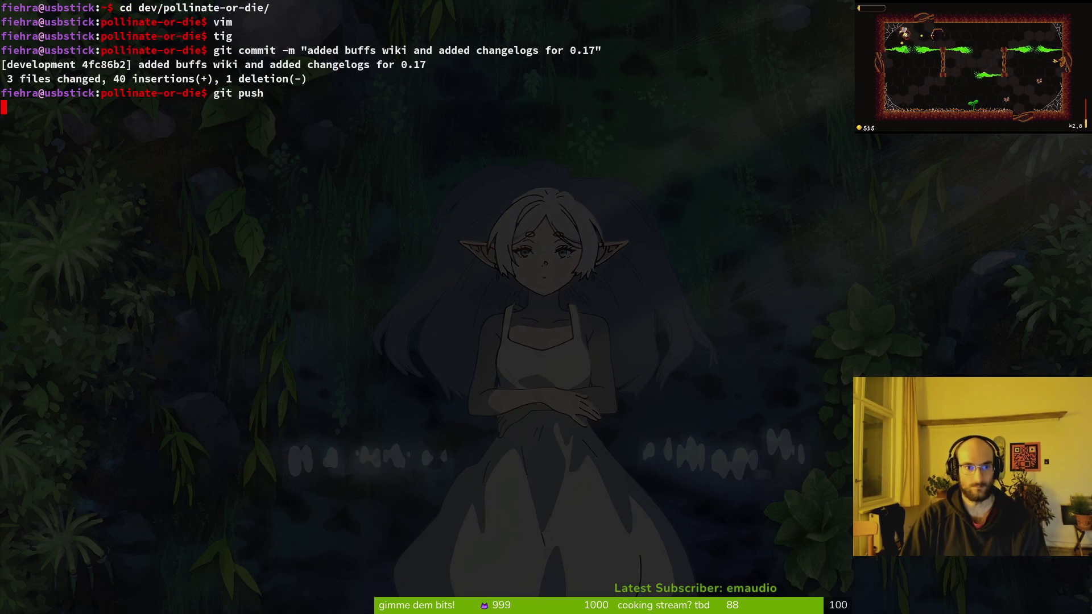
{"action": "type", "text": "git branch"}
{"action": "key", "text": "Return"}
{"action": "type", "text": "git checkout main"}
{"action": "key", "text": "Return"}
{"action": "type", "text": "git"}
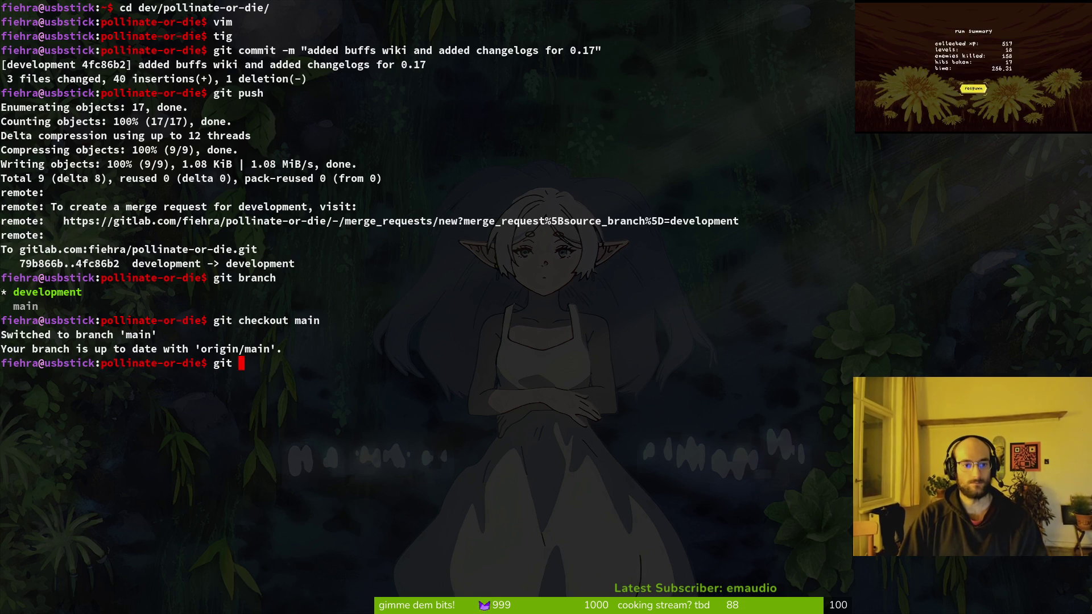
{"action": "type", "text": " merge development"}
{"action": "key", "text": "Return"}
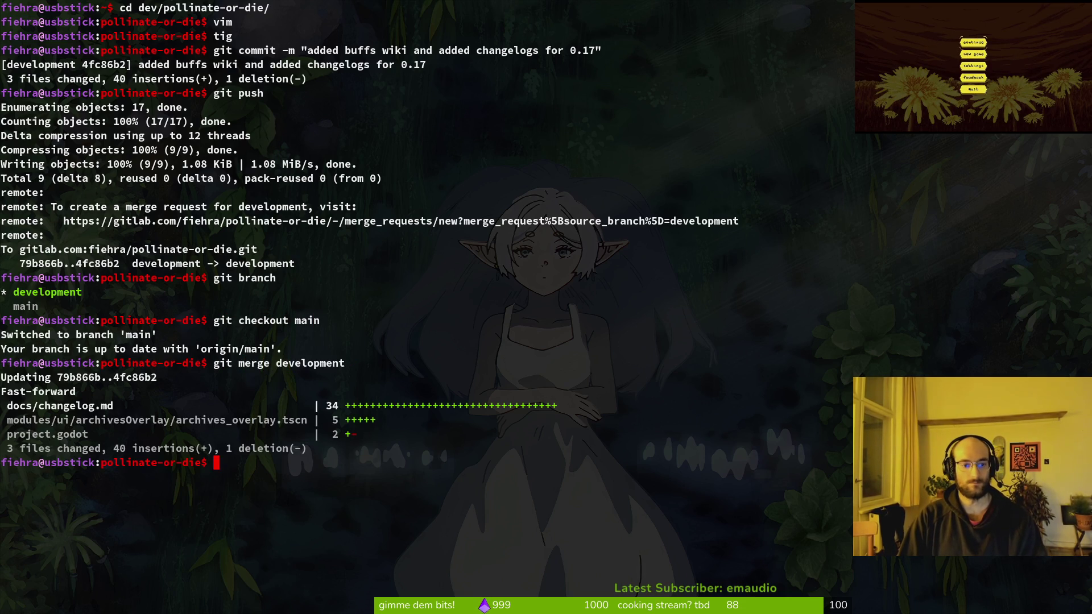
{"action": "type", "text": "git push"}
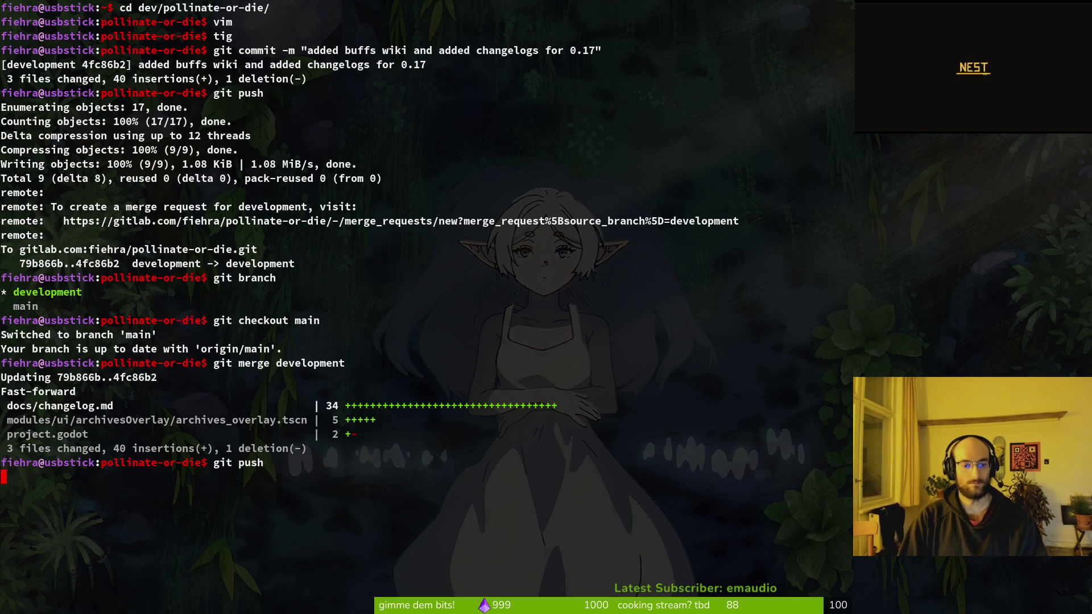
{"action": "key", "text": "Return"}
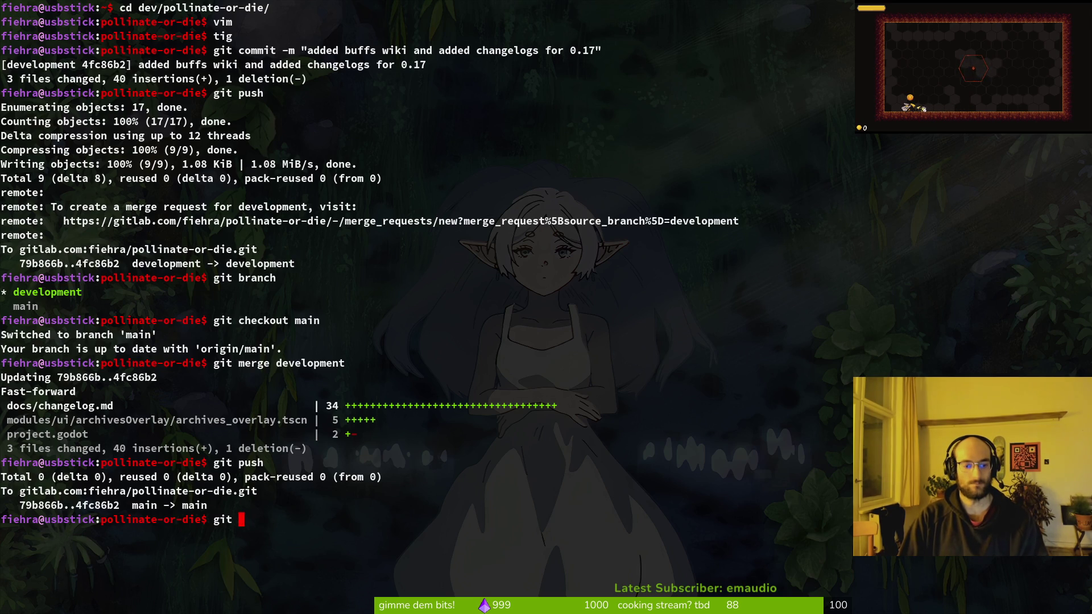
Step: Switch back to development, check status in tig, and reload GitLab commits to see the new commit
{"action": "type", "text": "che"}
{"action": "key", "text": "Tab"}
{"action": "key", "text": "Return"}
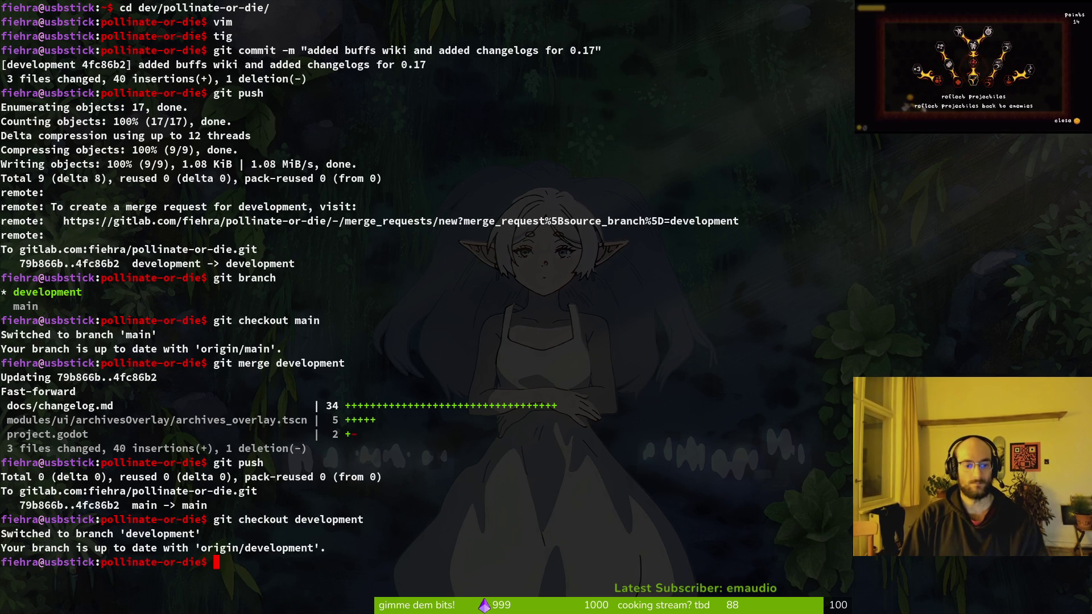
{"action": "type", "text": "ls"}
{"action": "key", "text": "Return"}
{"action": "type", "text": "ig"}
{"action": "key", "text": "Return"}
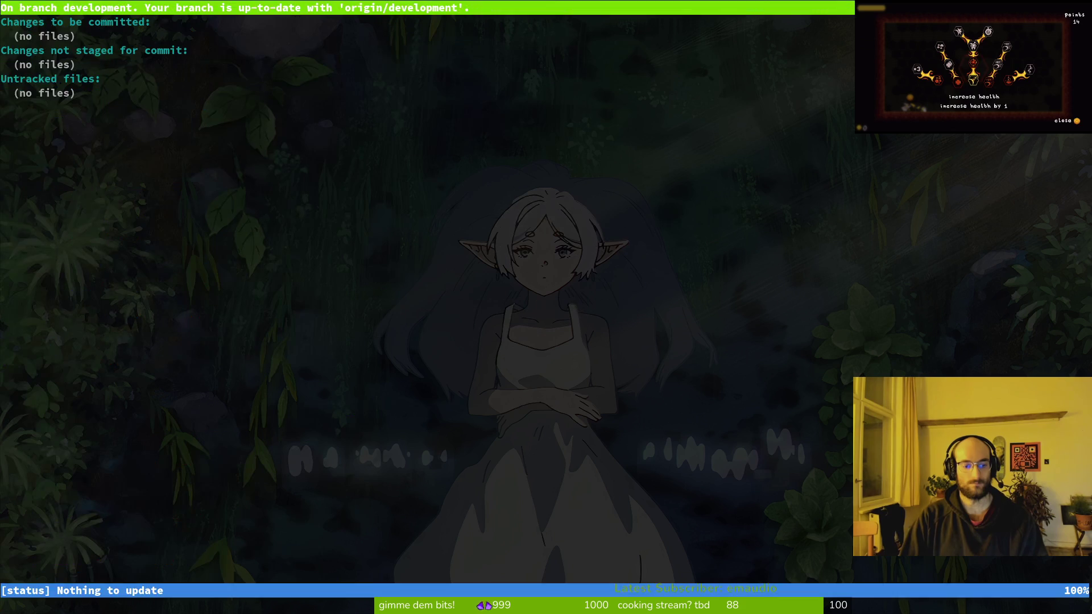
{"action": "key", "text": "q"}
{"action": "key", "text": "ctrl+l"}
{"action": "key", "text": "super+2"}
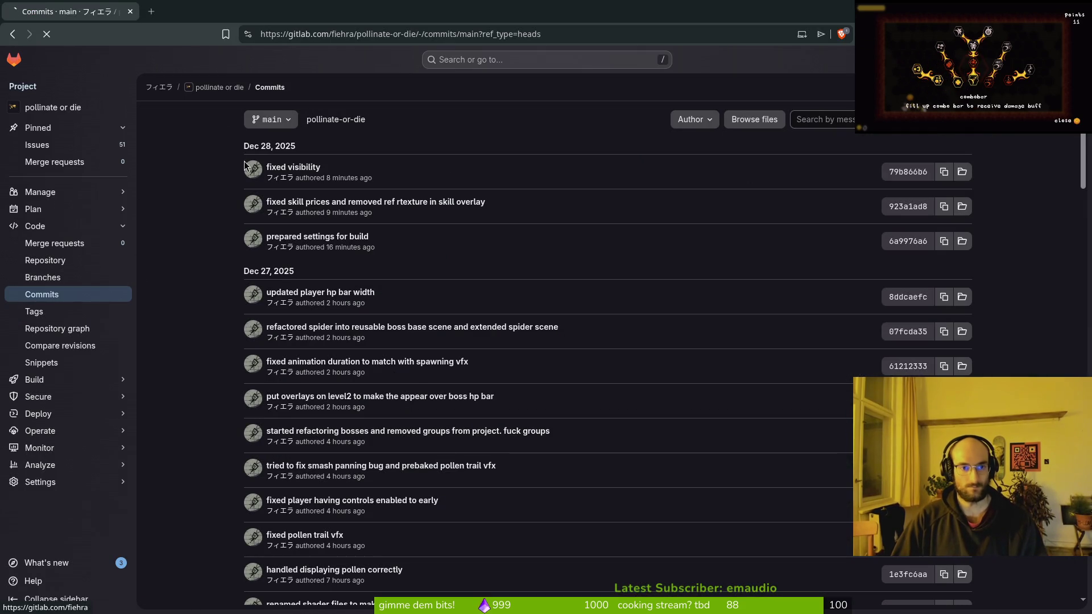
{"action": "left_click", "coordinate": [220, 88]}
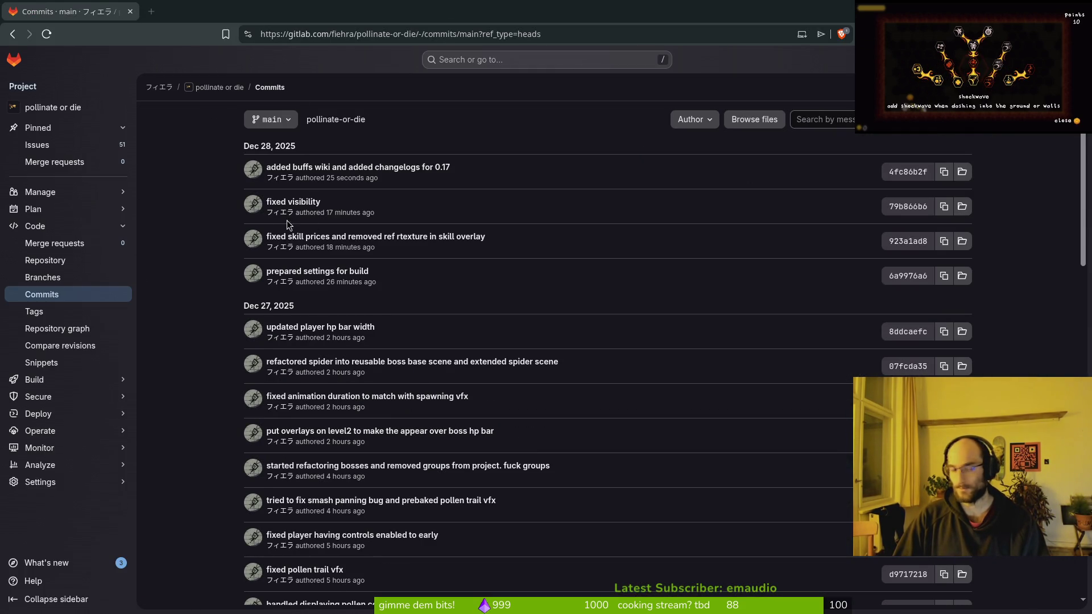
{"action": "key", "text": "alt+Tab"}
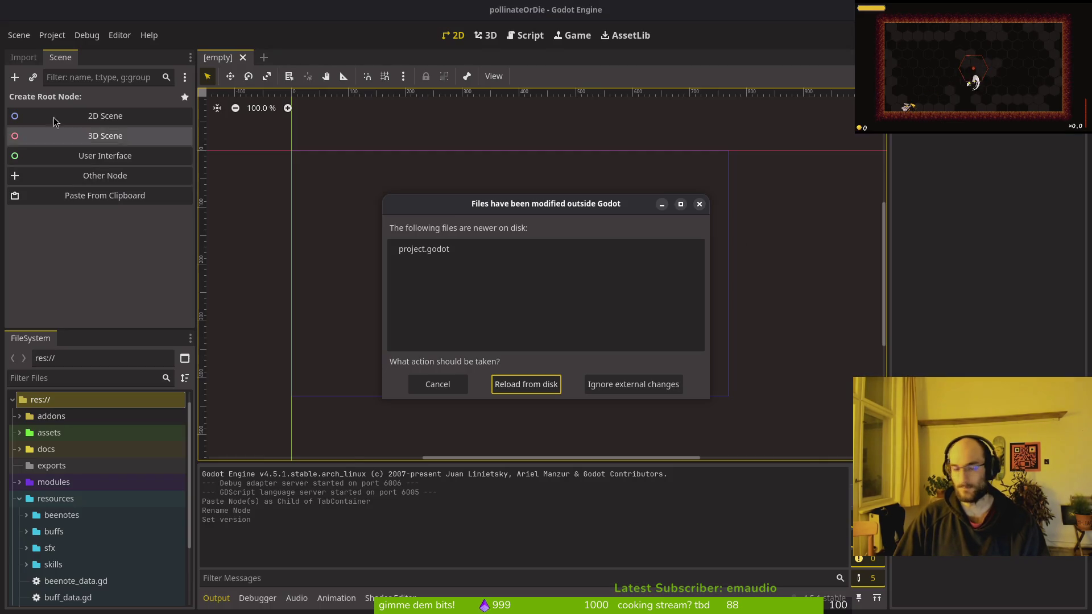
Step: Reload project.godot from disk in Godot and open a new Files window
{"action": "left_click", "coordinate": [529, 385]}
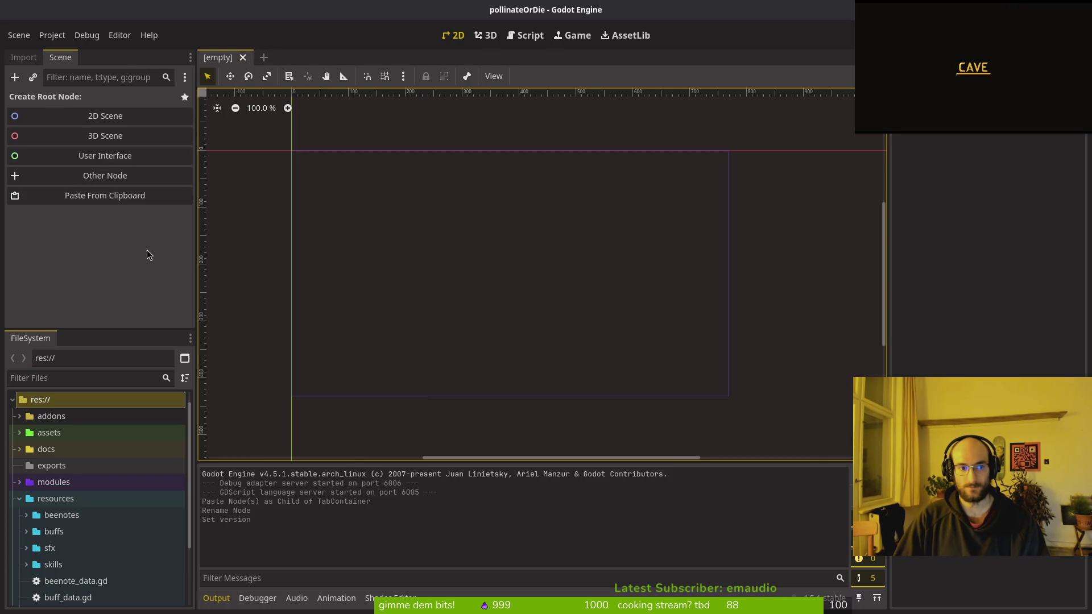
{"action": "key", "text": "super+e"}
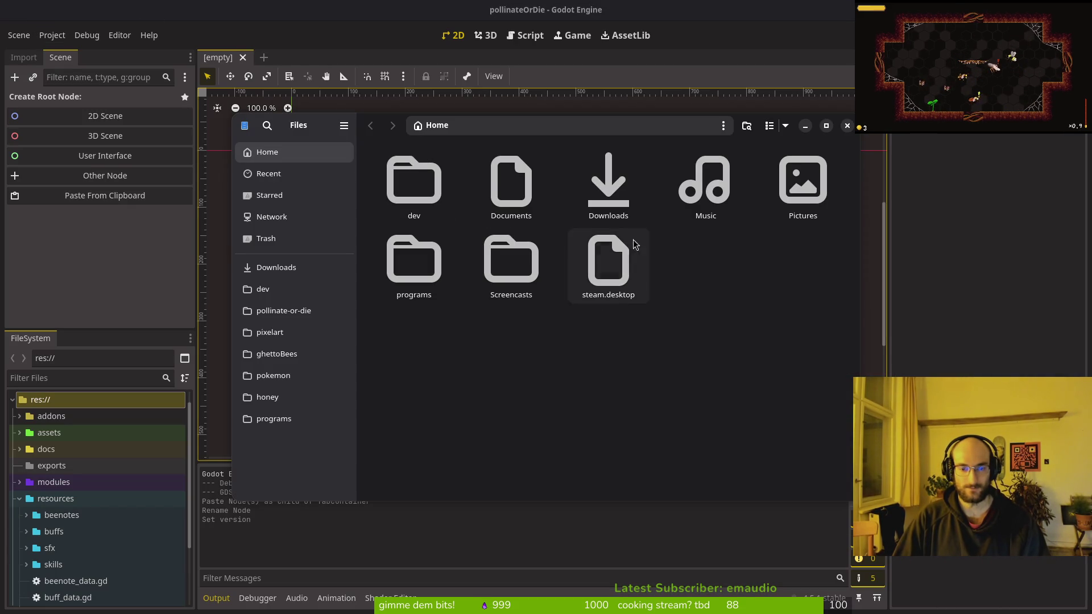
Step: Trash all old builds in the linux, mac and windows folders of Downloads/pollinateBuilds
{"action": "left_click", "coordinate": [284, 310]}
{"action": "left_click", "coordinate": [279, 267]}
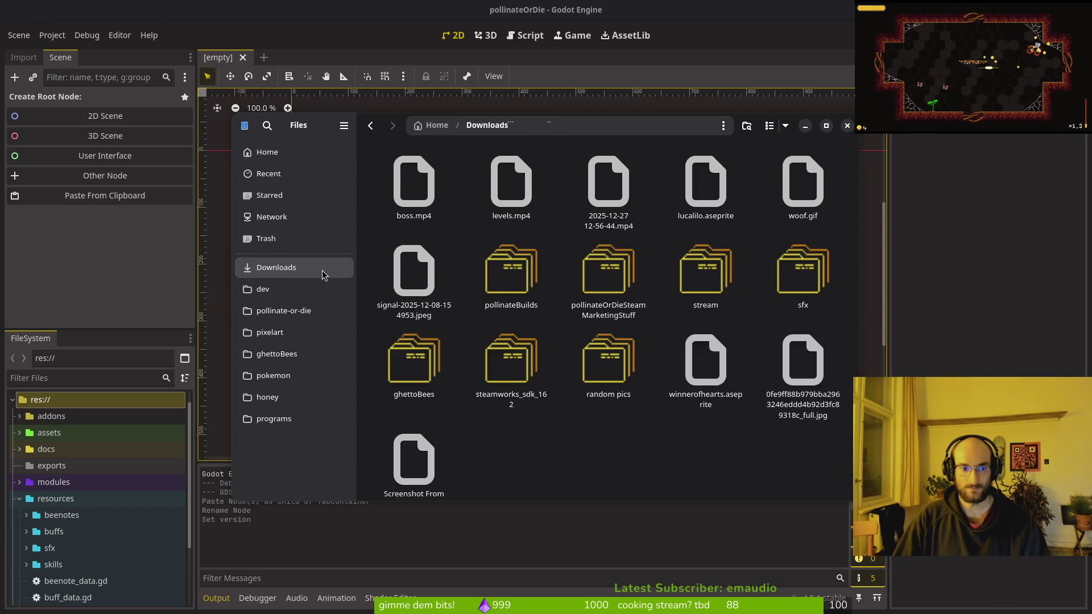
{"action": "double_click", "coordinate": [511, 273]}
{"action": "double_click", "coordinate": [416, 193]}
{"action": "key", "text": "ctrl+a"}
{"action": "key", "text": "Delete"}
{"action": "key", "text": "alt+Up"}
{"action": "double_click", "coordinate": [498, 210]}
{"action": "key", "text": "ctrl+a"}
{"action": "key", "text": "Delete"}
{"action": "key", "text": "alt+Up"}
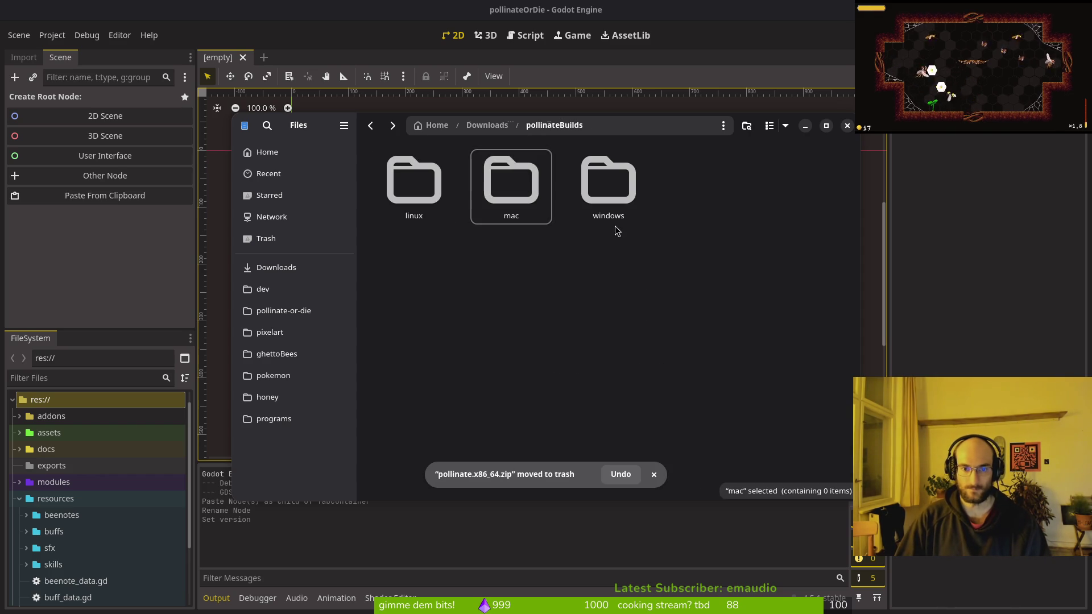
{"action": "double_click", "coordinate": [592, 178]}
{"action": "key", "text": "ctrl+a"}
{"action": "key", "text": "Delete"}
{"action": "key", "text": "alt+Up"}
{"action": "key", "text": "alt+Up"}
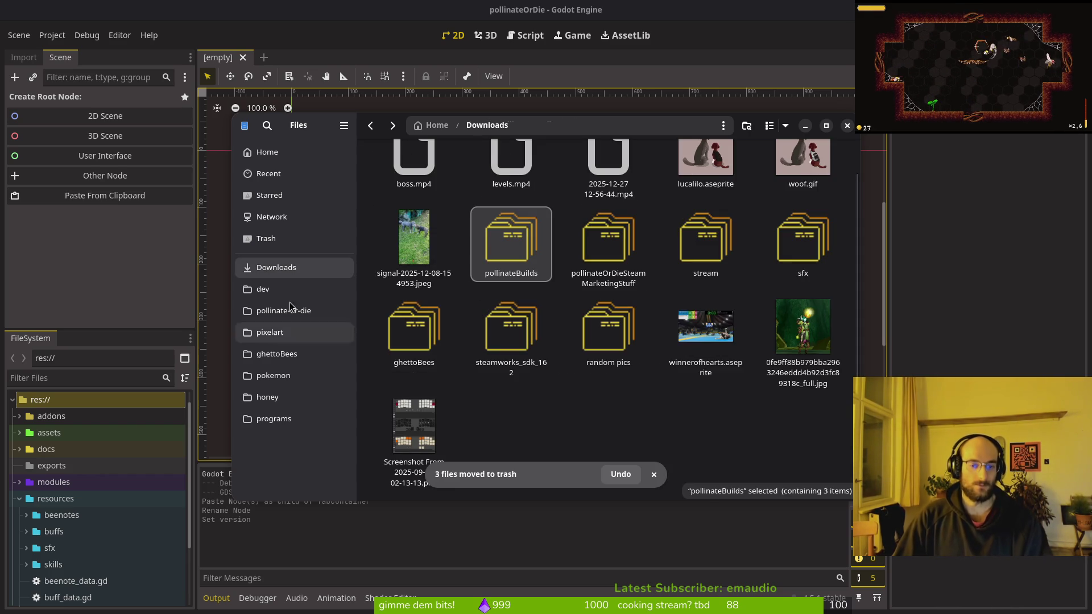
Step: Start a Linux export from Godot's Export dialog using the Linux preset
{"action": "left_click", "coordinate": [139, 215]}
{"action": "left_click", "coordinate": [52, 35]}
{"action": "left_click", "coordinate": [68, 113]}
{"action": "left_click", "coordinate": [168, 158]}
{"action": "left_click", "coordinate": [532, 408]}
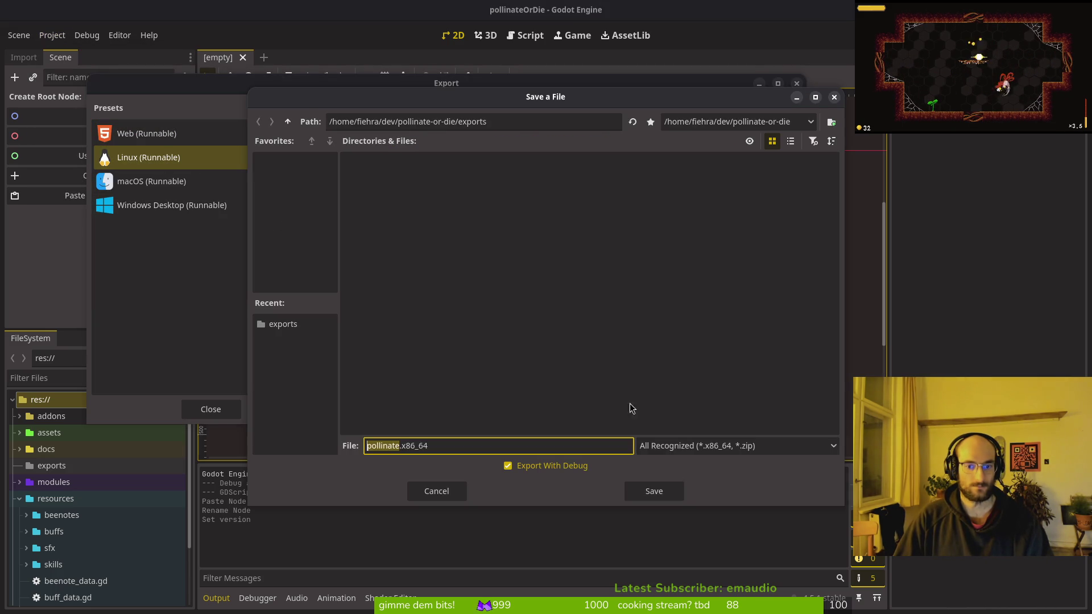
Step: Save the Linux build to exports, then cut its files and open Downloads/pollinateBuilds/linux
{"action": "left_click", "coordinate": [653, 490]}
{"action": "key", "text": "alt+Tab"}
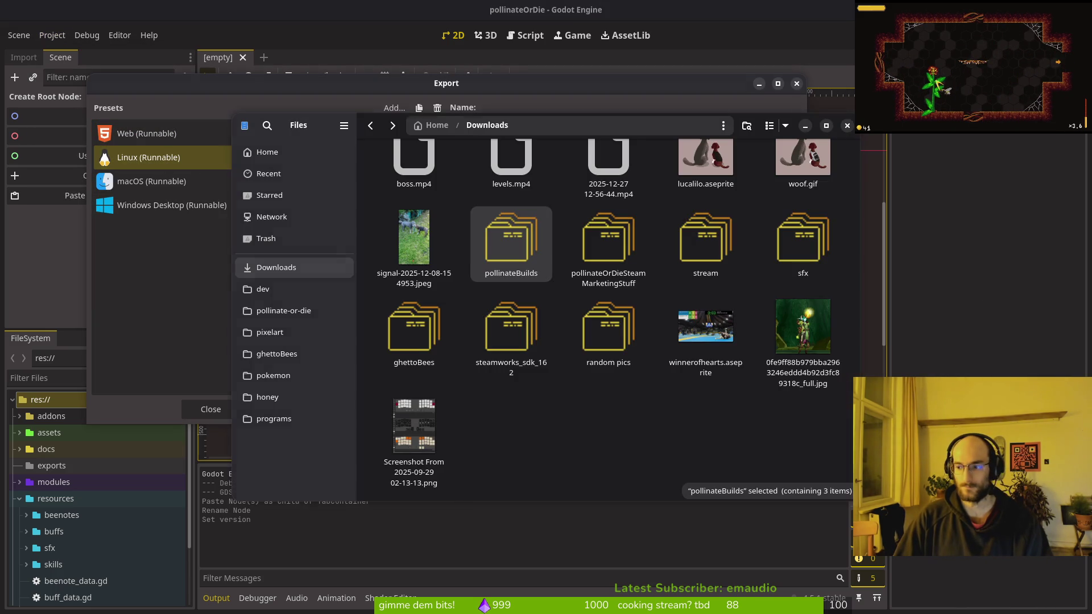
{"action": "left_click", "coordinate": [283, 311]}
{"action": "double_click", "coordinate": [510, 256]}
{"action": "key", "text": "ctrl+a"}
{"action": "key", "text": "ctrl+x"}
{"action": "left_click", "coordinate": [295, 277]}
{"action": "double_click", "coordinate": [438, 171]}
{"action": "double_click", "coordinate": [415, 181]}
Step: Export the macOS build to the exports folder and reopen the pollinate-or-die folder in Files
{"action": "left_click", "coordinate": [178, 195]}
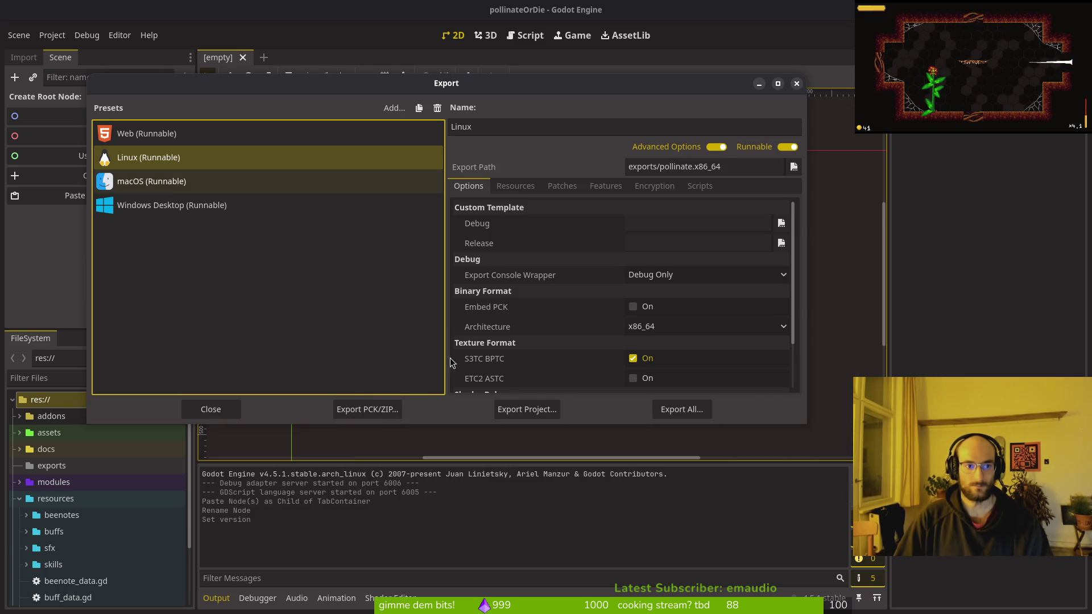
{"action": "left_click", "coordinate": [370, 181]}
{"action": "left_click", "coordinate": [537, 408]}
{"action": "left_click", "coordinate": [679, 496]}
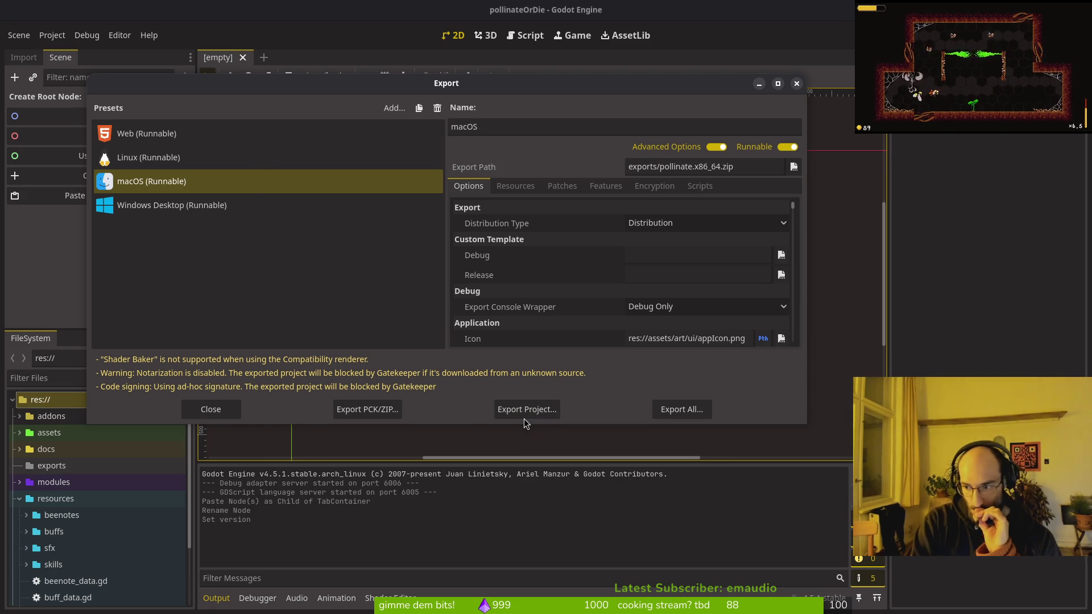
{"action": "left_click", "coordinate": [524, 418]}
{"action": "left_click", "coordinate": [308, 313]}
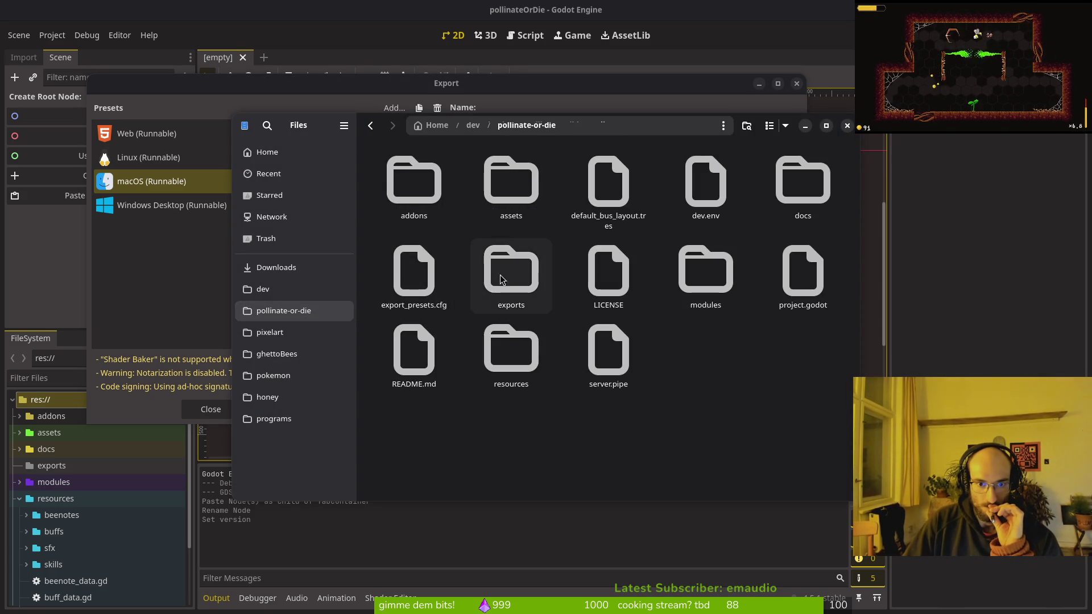
Step: Move the exported macOS zip into Downloads/pollinateBuilds/mac
{"action": "double_click", "coordinate": [479, 286]}
{"action": "left_click", "coordinate": [418, 192]}
{"action": "right_click", "coordinate": [418, 192]}
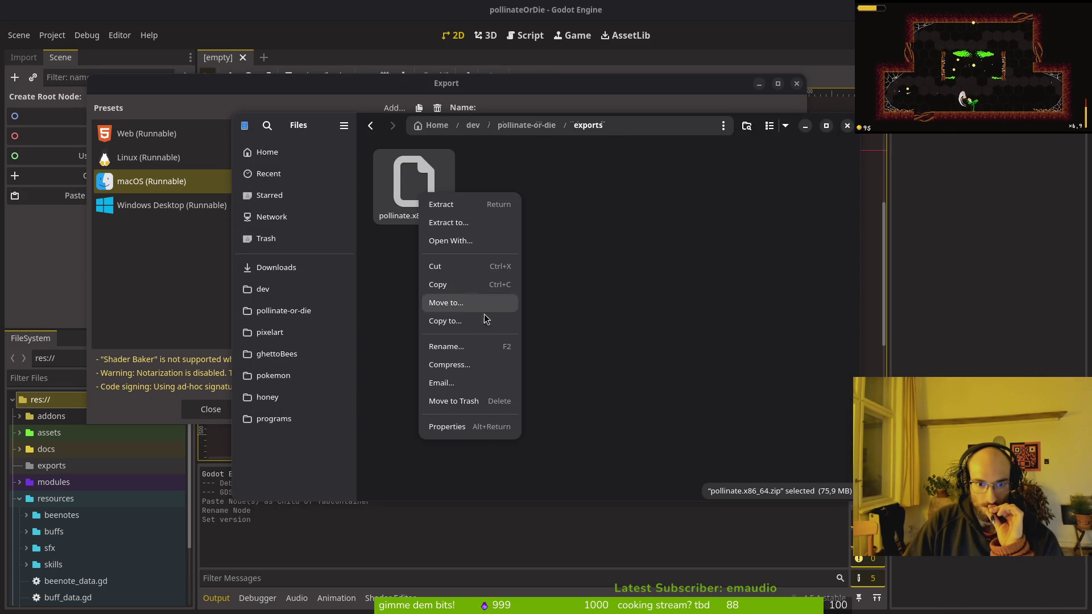
{"action": "left_click", "coordinate": [276, 268]}
{"action": "double_click", "coordinate": [511, 267]}
{"action": "double_click", "coordinate": [515, 199]}
{"action": "right_click", "coordinate": [515, 269]}
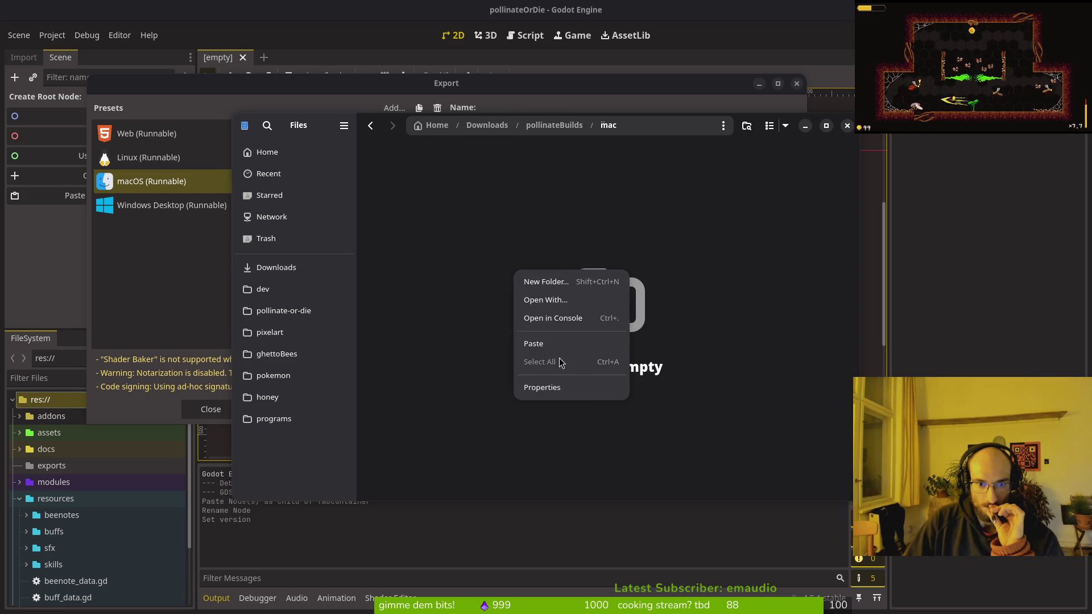
{"action": "left_click", "coordinate": [545, 347]}
Step: Export the Windows Desktop preset from Godot as pollinate.exe
{"action": "left_click", "coordinate": [178, 217]}
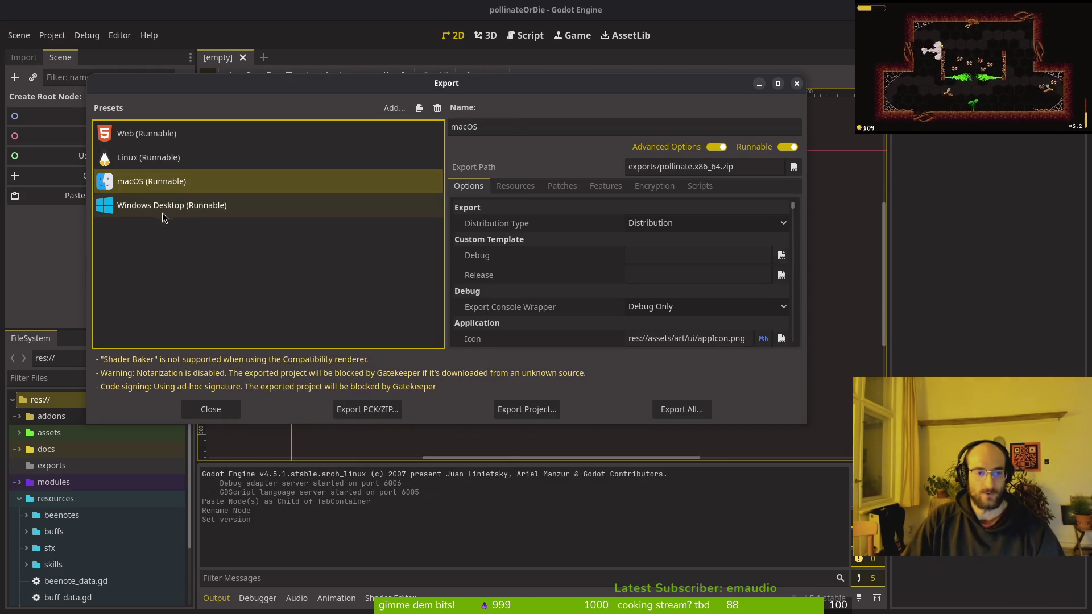
{"action": "left_click", "coordinate": [163, 206]}
{"action": "left_click", "coordinate": [527, 409]}
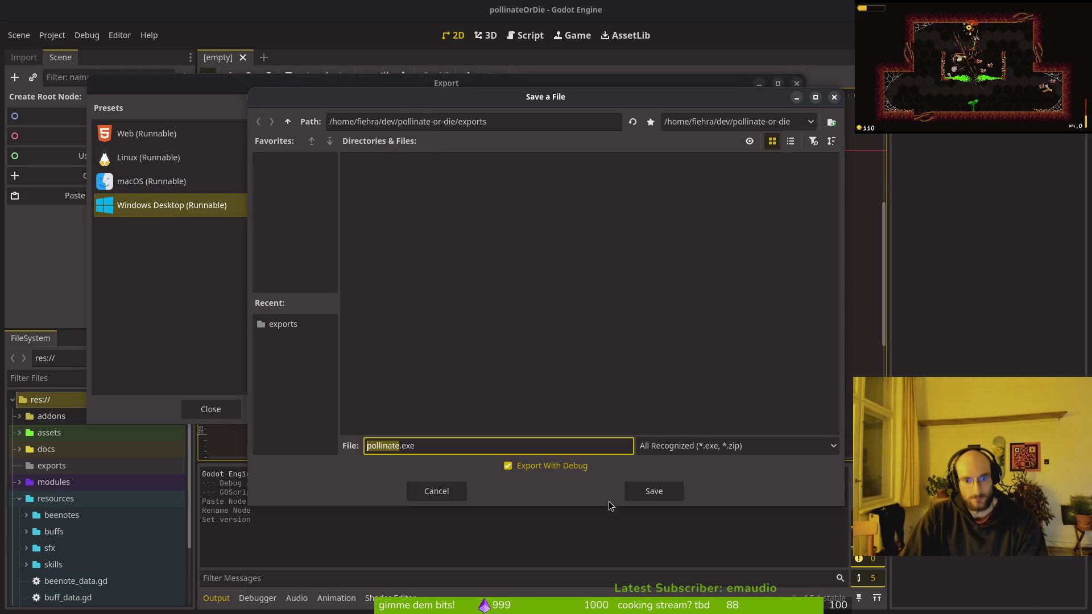
{"action": "left_click", "coordinate": [655, 491]}
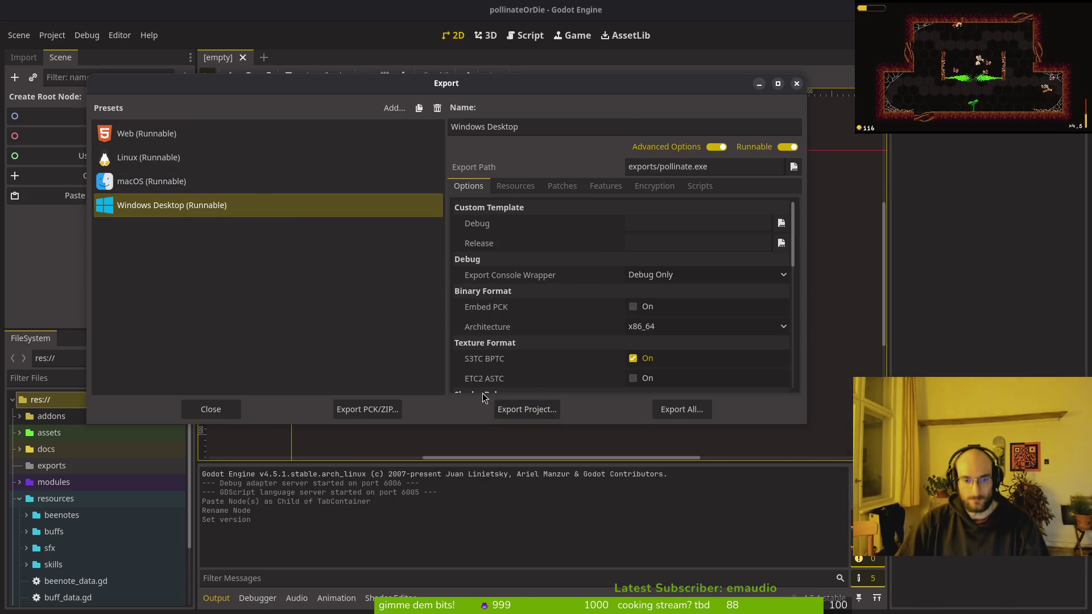
Step: Move the Windows build files from pollinate-or-die/exports into pollinateBuilds/windows
{"action": "key", "text": "alt+Tab"}
{"action": "left_click", "coordinate": [283, 311]}
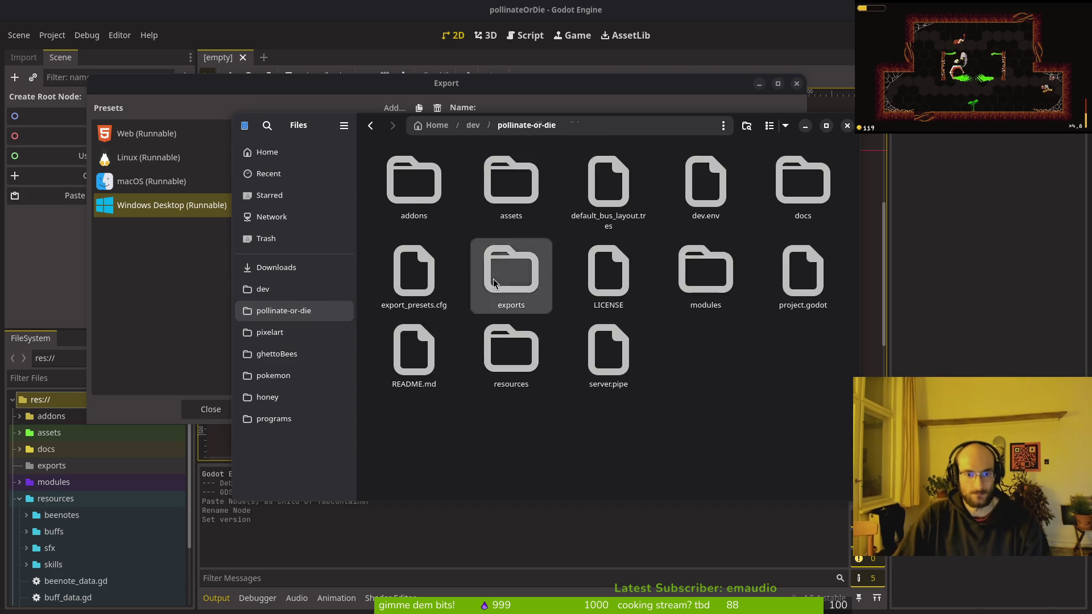
{"action": "double_click", "coordinate": [510, 267]}
{"action": "key", "text": "ctrl+a"}
{"action": "key", "text": "ctrl+x"}
{"action": "left_click", "coordinate": [267, 267]}
{"action": "double_click", "coordinate": [503, 268]}
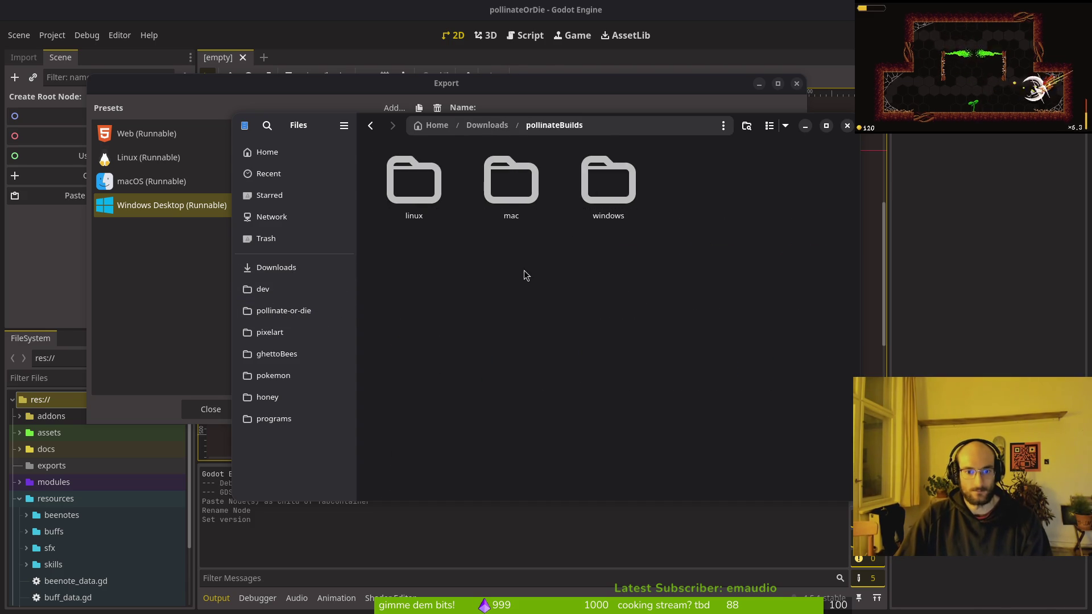
{"action": "double_click", "coordinate": [592, 179]}
{"action": "key", "text": "ctrl+v"}
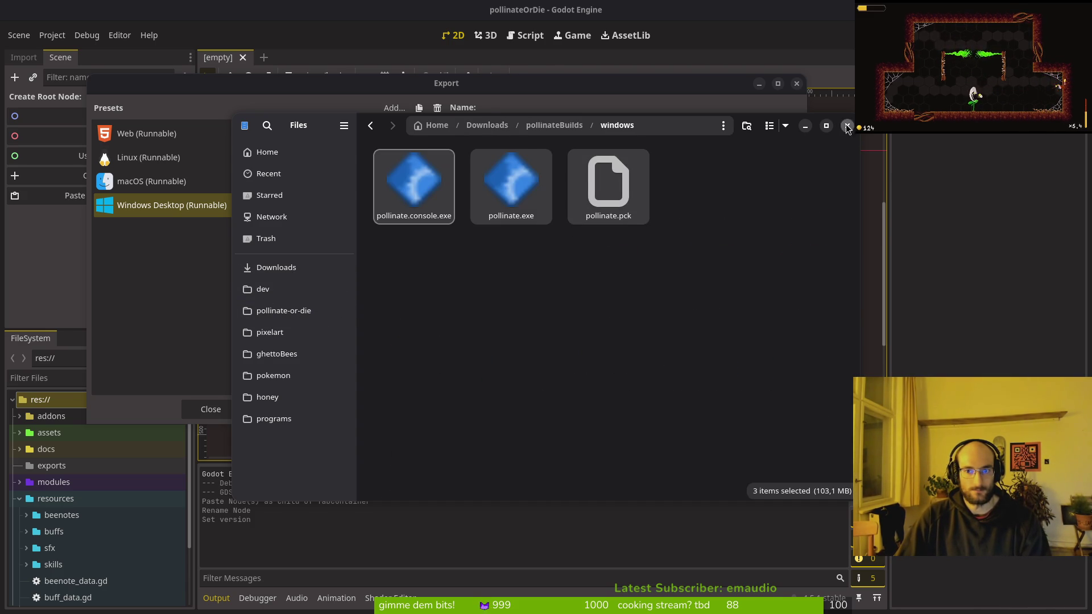
Step: Close Godot's Export dialog and switch to the terminal workspace
{"action": "key", "text": "alt+Tab"}
{"action": "left_click", "coordinate": [797, 84]}
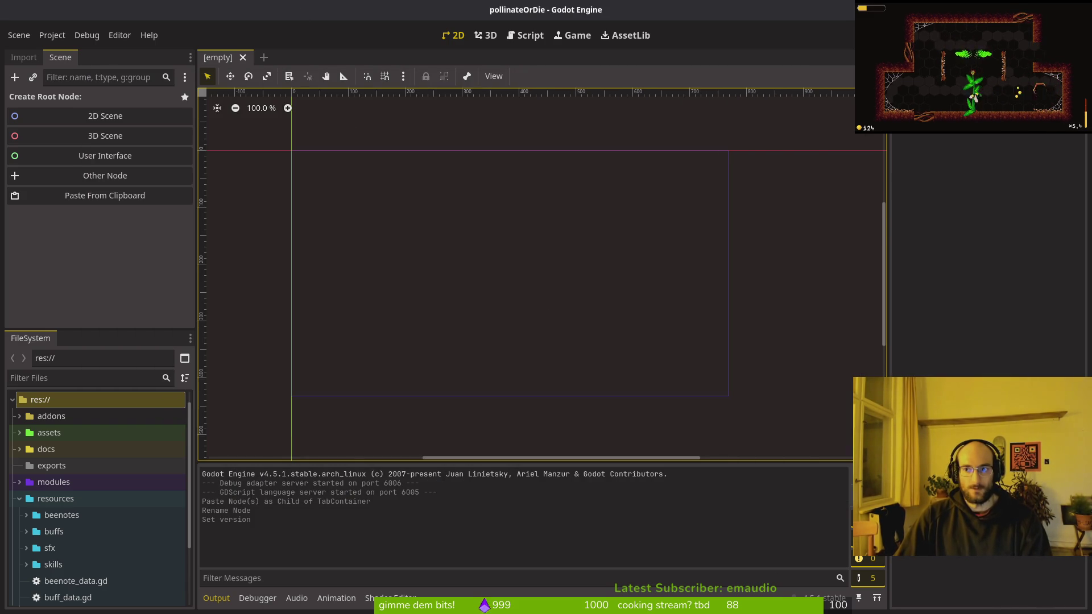
{"action": "key", "text": "super+2"}
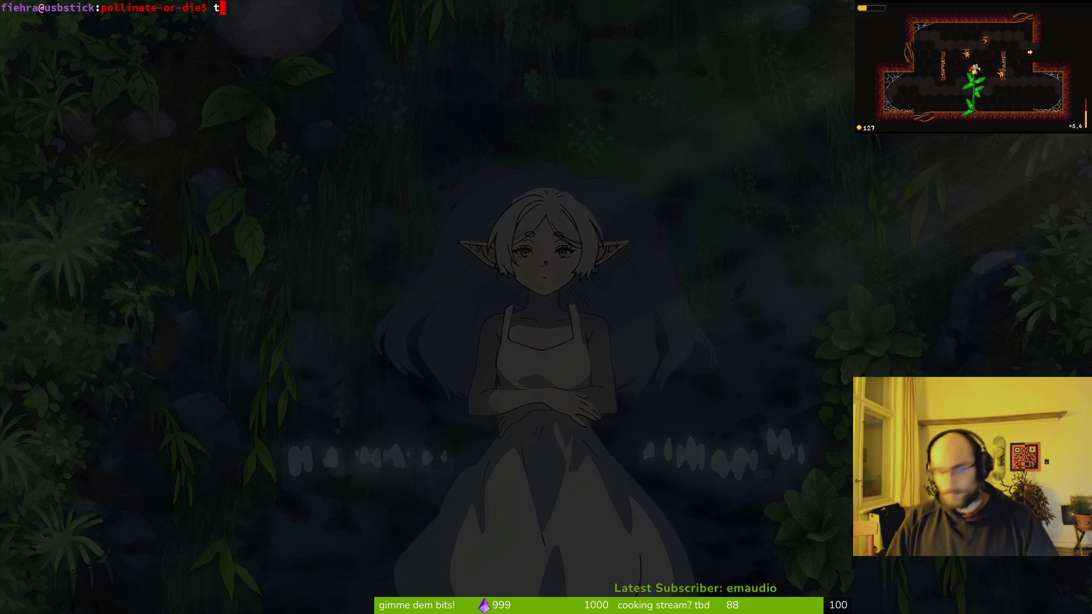
Step: Quit tig, check the GitLab commits, and open the project's issue list
{"action": "key", "text": "q"}
{"action": "key", "text": "super+1"}
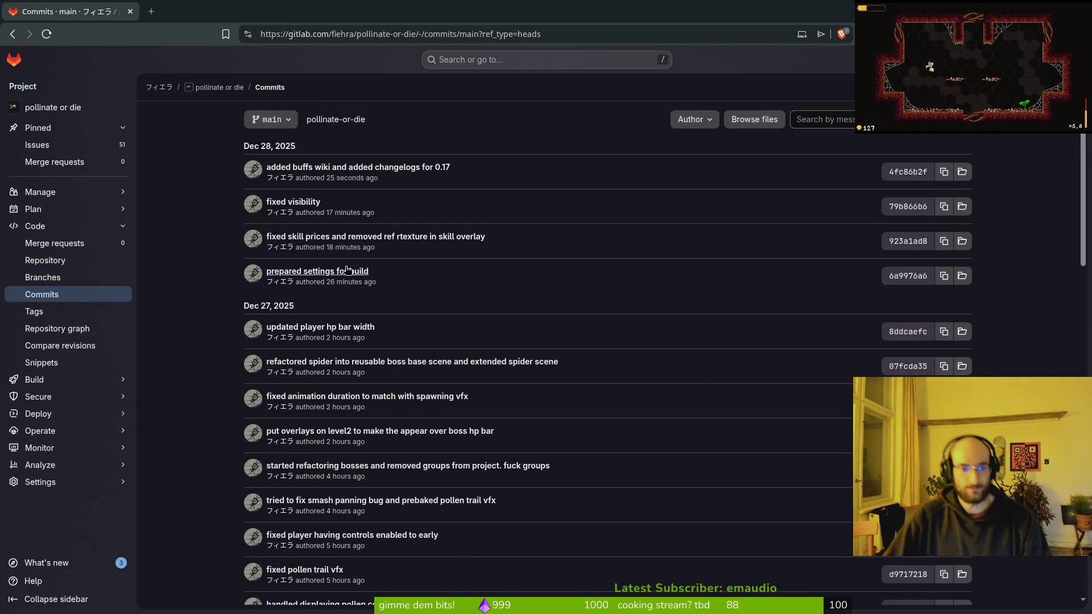
{"action": "left_click", "coordinate": [49, 209]}
{"action": "left_click", "coordinate": [50, 227]}
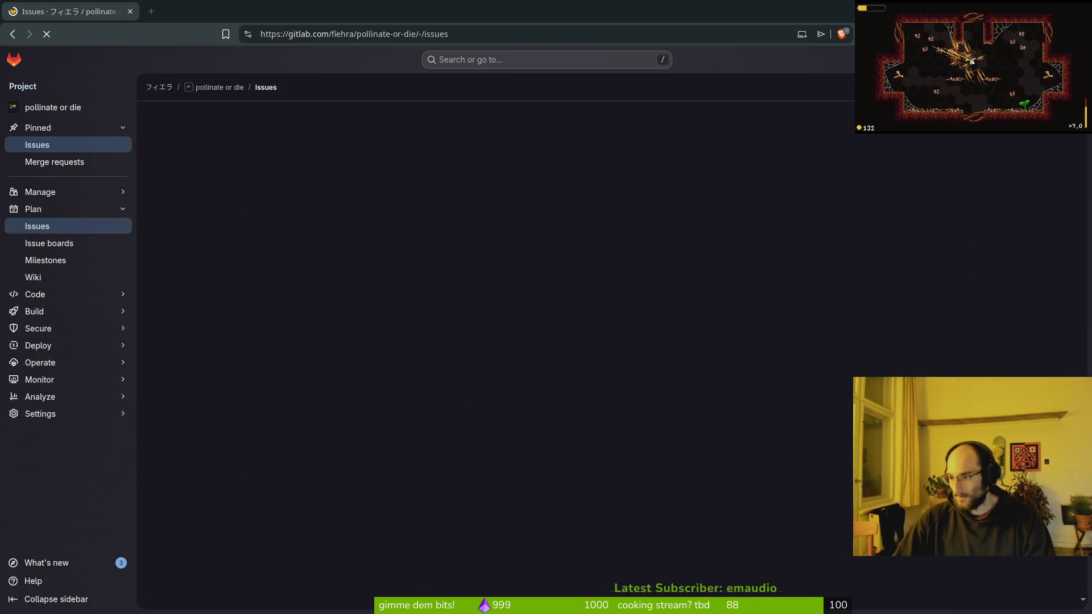
Step: Look over GitLab's 51 open issues, then bring up the Steam client
{"action": "key", "text": "super+1"}
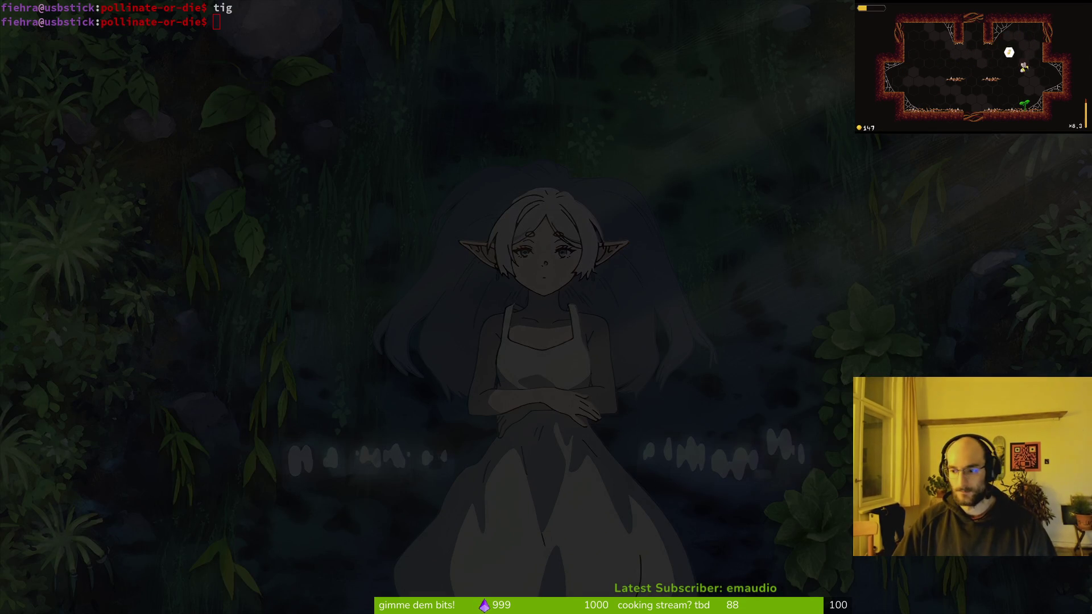
{"action": "left_click", "coordinate": [321, 320]}
{"action": "key", "text": "super+2"}
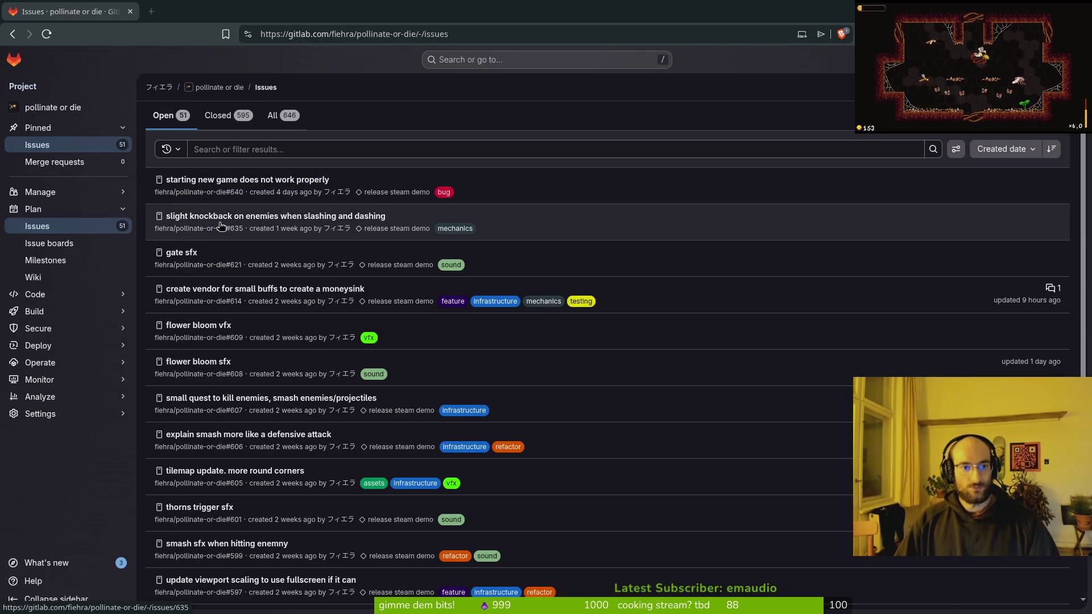
{"action": "scroll", "coordinate": [222, 359], "scroll_direction": "down", "scroll_amount": 5}
{"action": "scroll", "coordinate": [222, 359], "scroll_direction": "up", "scroll_amount": 5}
{"action": "key", "text": "super+3"}
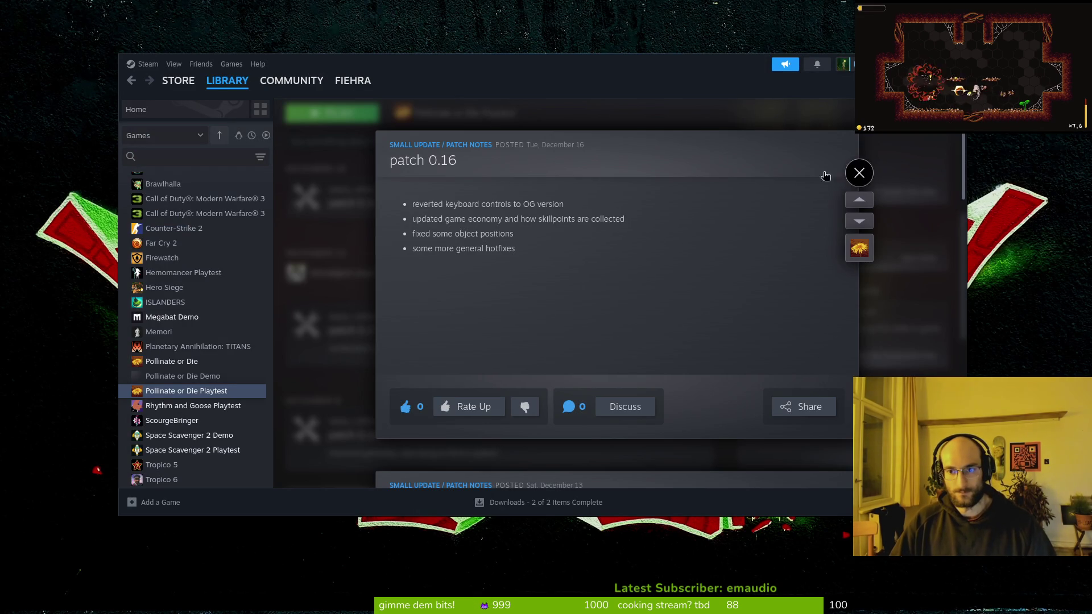
Step: Close the patch 0.16 notes overlay and reposition the Steam library window
{"action": "left_click", "coordinate": [859, 173]}
{"action": "left_click_drag", "start_coordinate": [672, 80], "coordinate": [685, 93]}
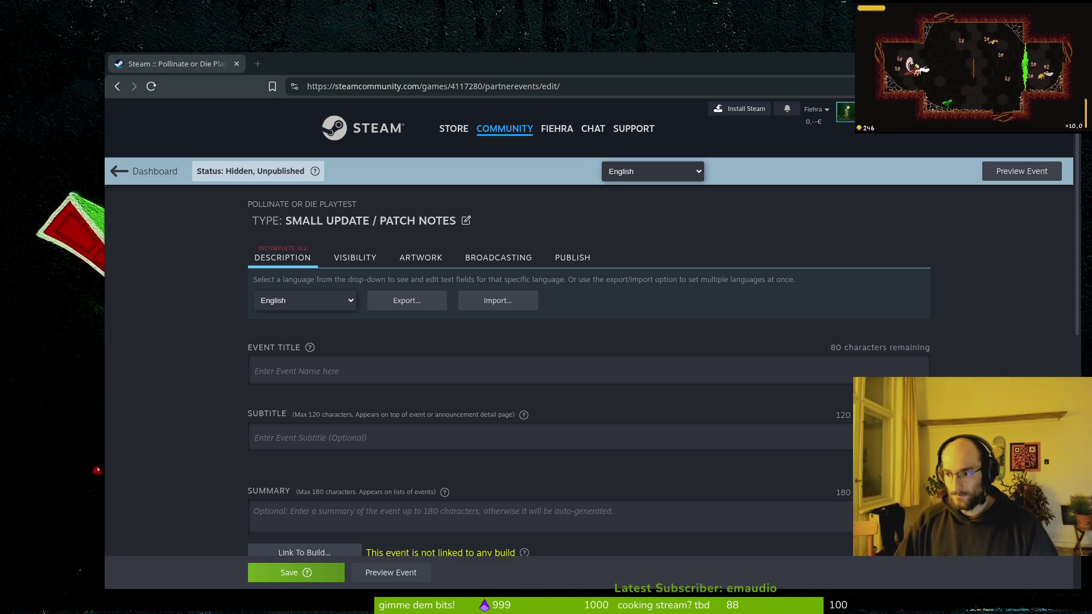
Step: Enter 'patch 0.17' as the new event's title
{"action": "key", "text": "alt+Tab"}
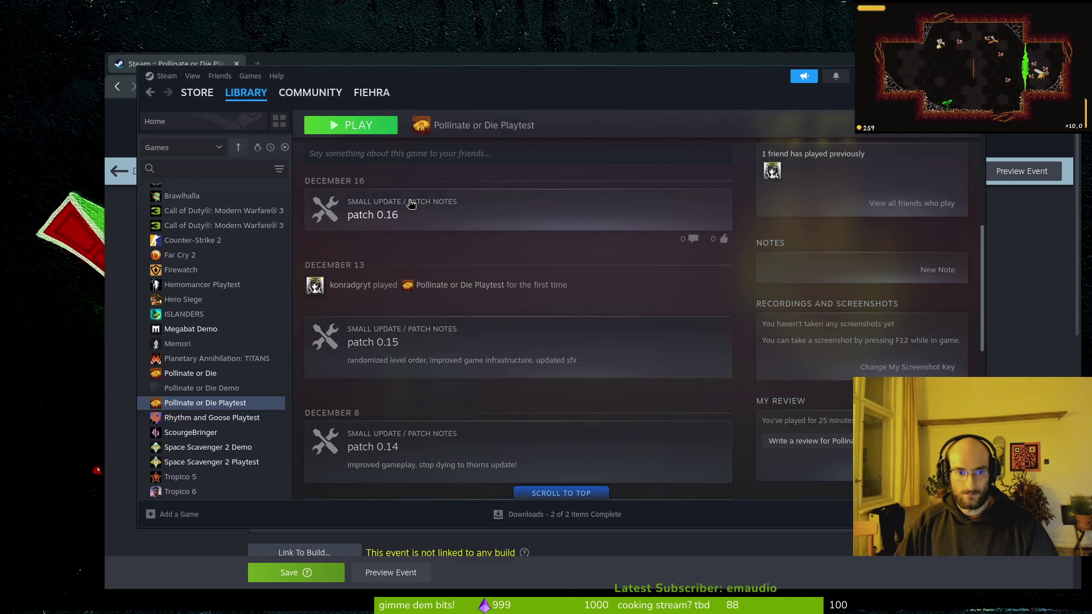
{"action": "key", "text": "alt+Tab"}
{"action": "type", "text": "patch 0"}
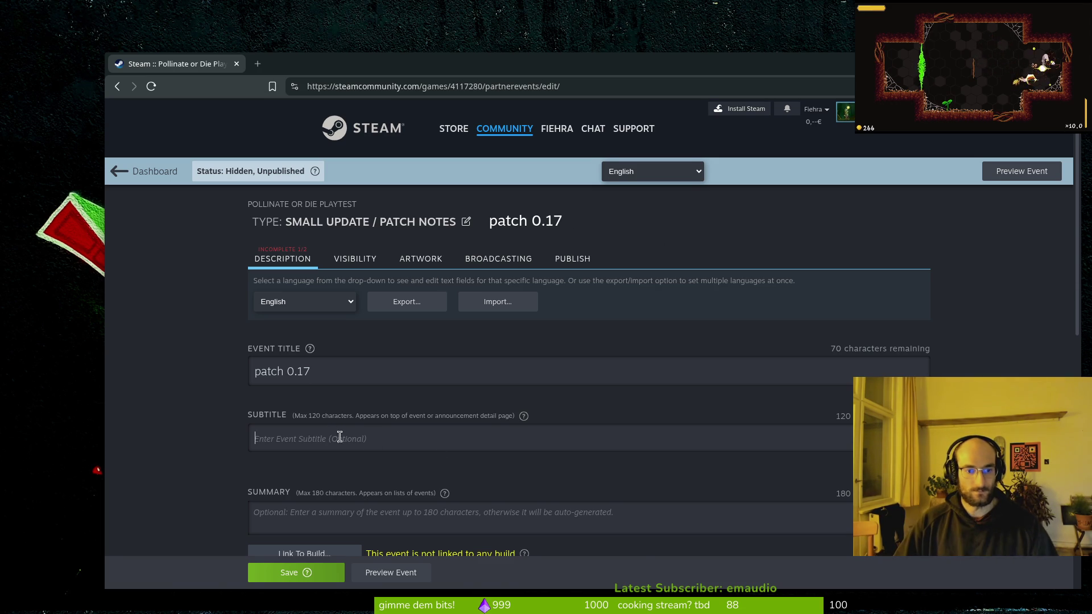
{"action": "scroll", "coordinate": [341, 438], "scroll_direction": "down", "scroll_amount": 2}
Step: Review the patch 0.16 notes in Steam for reference, then open a terminal
{"action": "key", "text": "alt+Tab"}
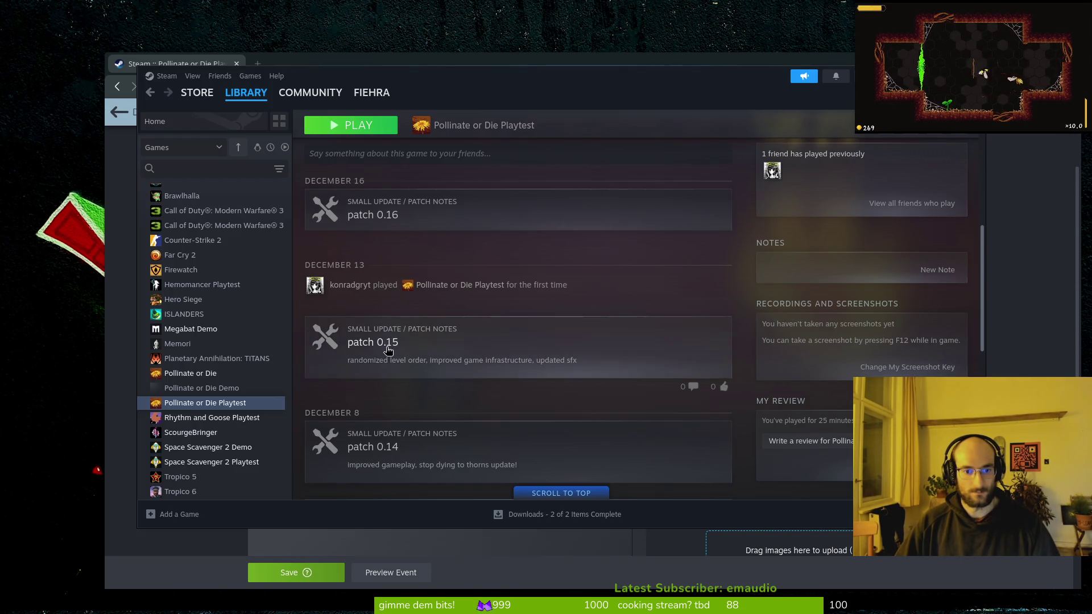
{"action": "left_click", "coordinate": [384, 221]}
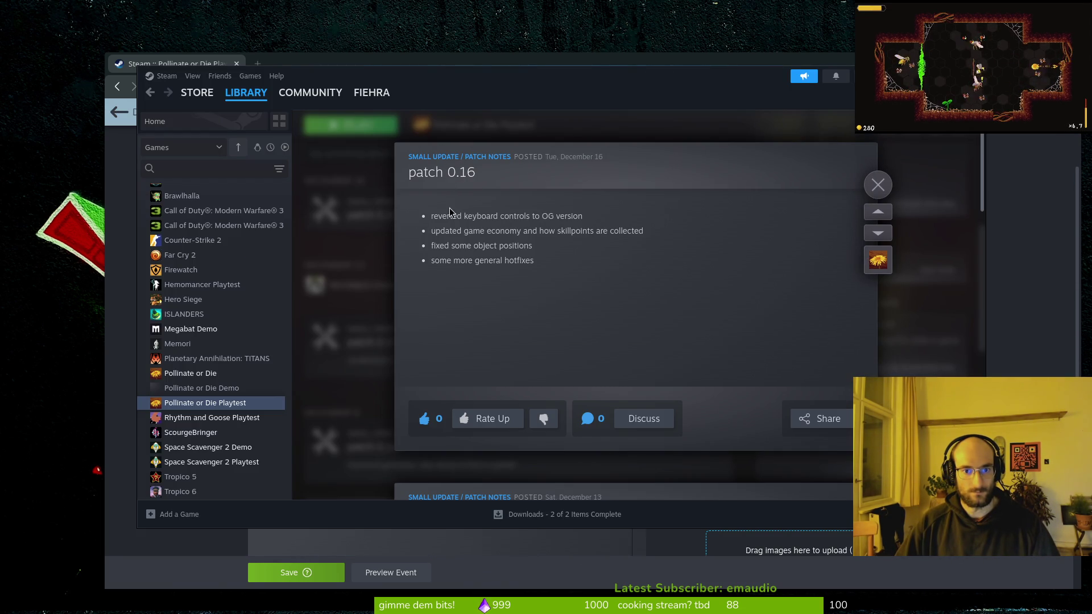
{"action": "key", "text": "alt+Tab"}
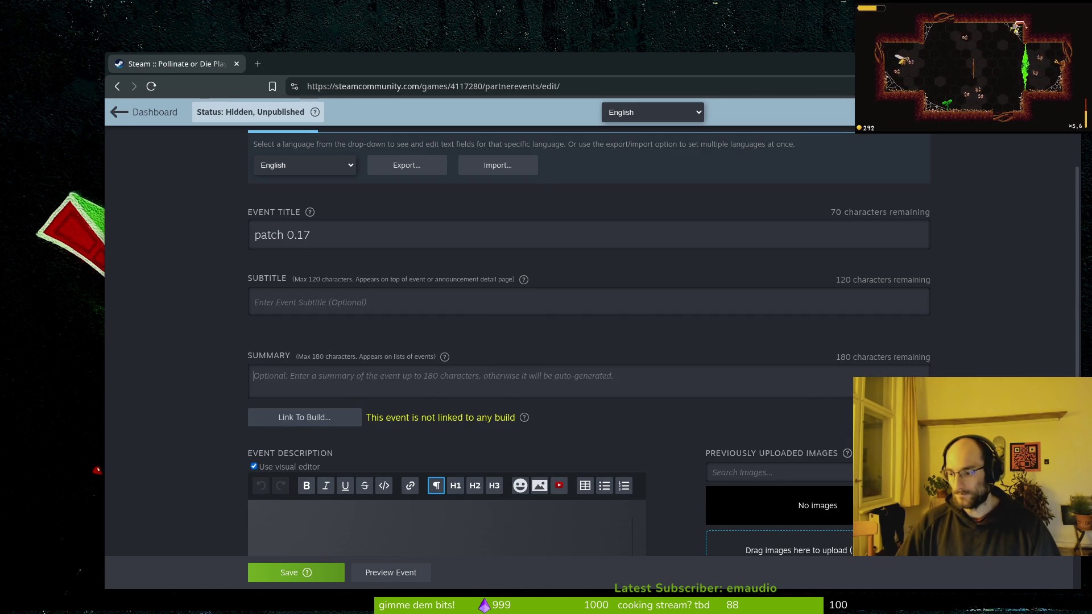
{"action": "key", "text": "super"}
{"action": "key", "text": "Escape"}
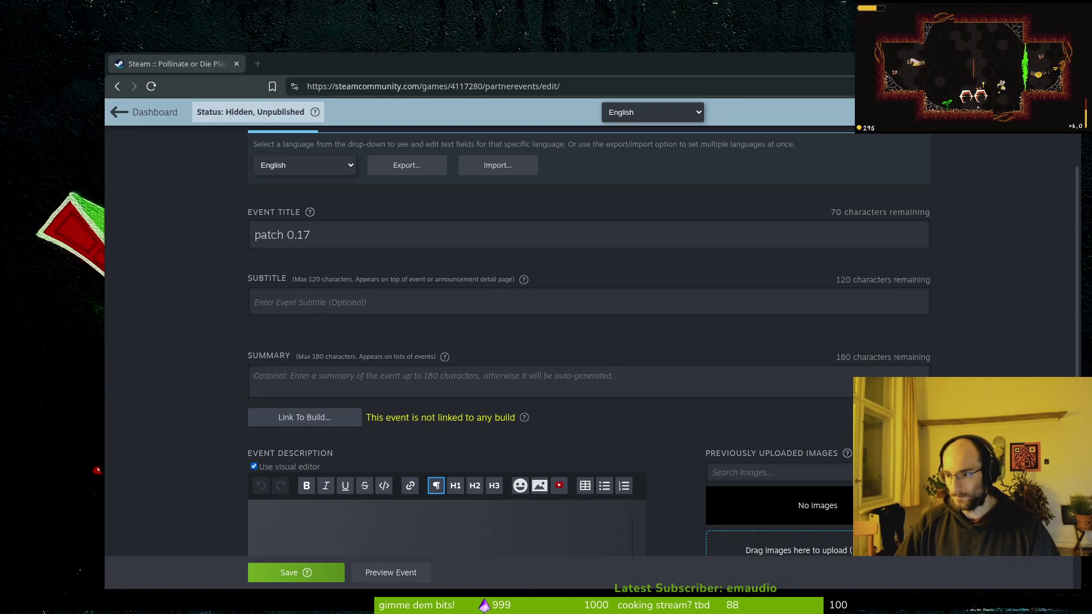
{"action": "key", "text": "super"}
{"action": "key", "text": "Escape"}
{"action": "key", "text": "ctrl+alt+t"}
{"action": "type", "text": "cd"}
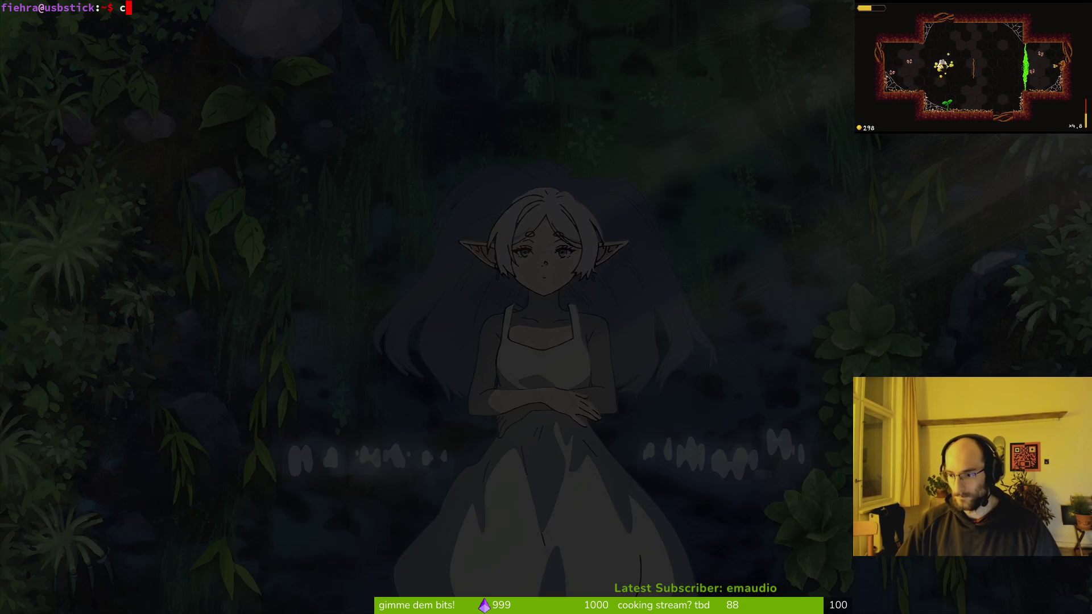
Step: Open docs/changelog.md in nvim from the pollinate-or-die project folder
{"action": "key", "text": "Tab"}
{"action": "key", "text": "Return"}
{"action": "type", "text": "nvim ."}
{"action": "key", "text": "Return"}
{"action": "key", "text": "space"}
{"action": "key", "text": "f"}
{"action": "key", "text": "f"}
{"action": "type", "text": "cha"}
{"action": "key", "text": "Return"}
Step: Start a bulleted event description with the first 0.17 changelog line about confirmation overlays
{"action": "key", "text": "j"}
{"action": "key", "text": "shift+v"}
{"action": "key", "text": "j"}
{"action": "key", "text": "j"}
{"action": "key", "text": "j"}
{"action": "key", "text": "j"}
{"action": "key", "text": "j"}
{"action": "key", "text": "y"}
{"action": "key", "text": "j"}
{"action": "key", "text": "shift+v"}
{"action": "key", "text": "Escape"}
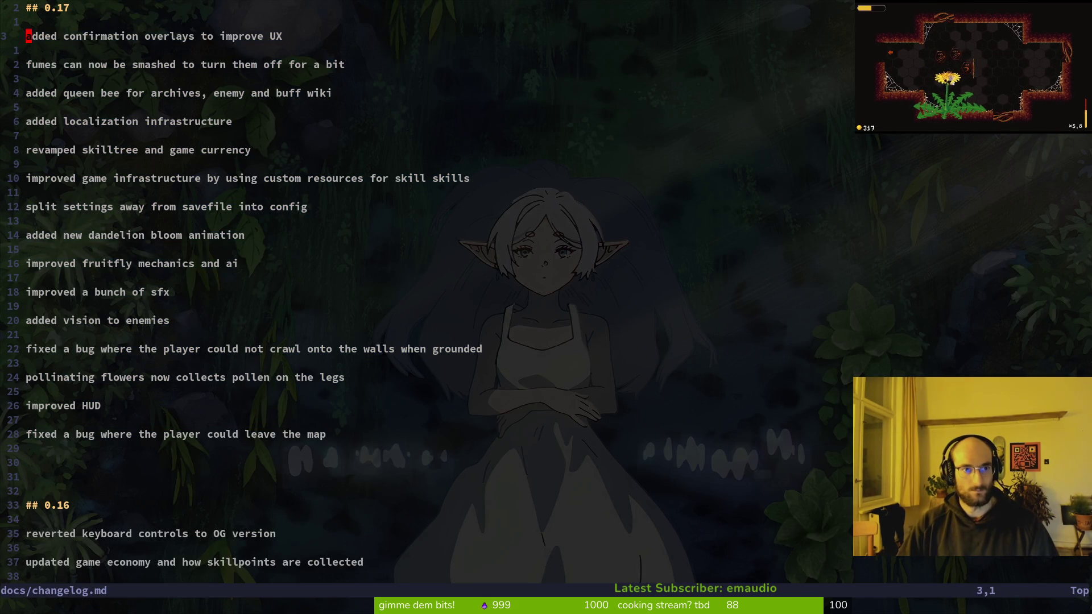
{"action": "key", "text": "alt+Tab"}
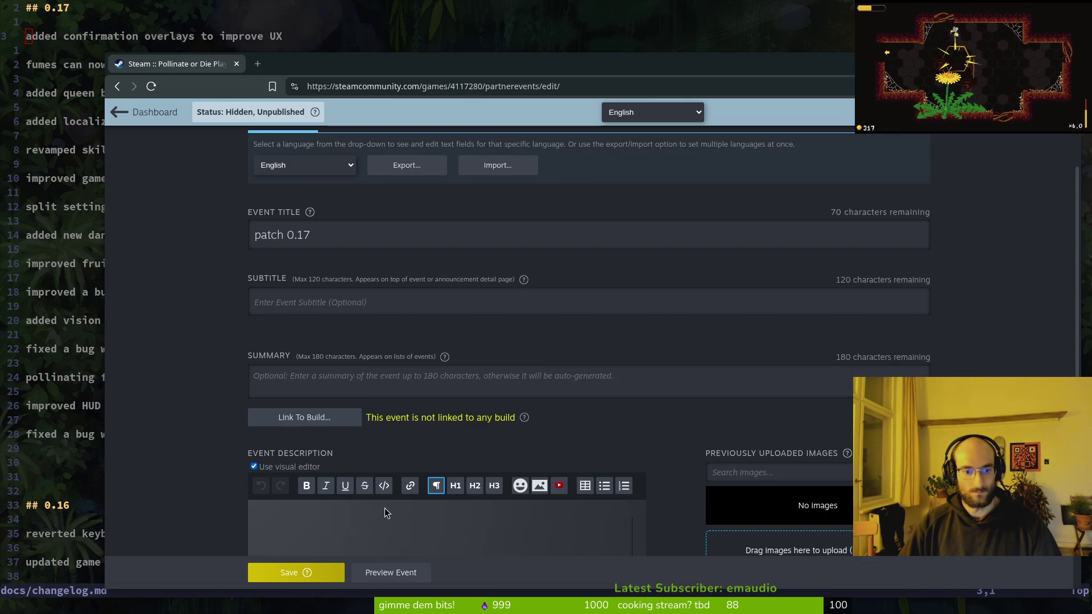
{"action": "left_click", "coordinate": [604, 486]}
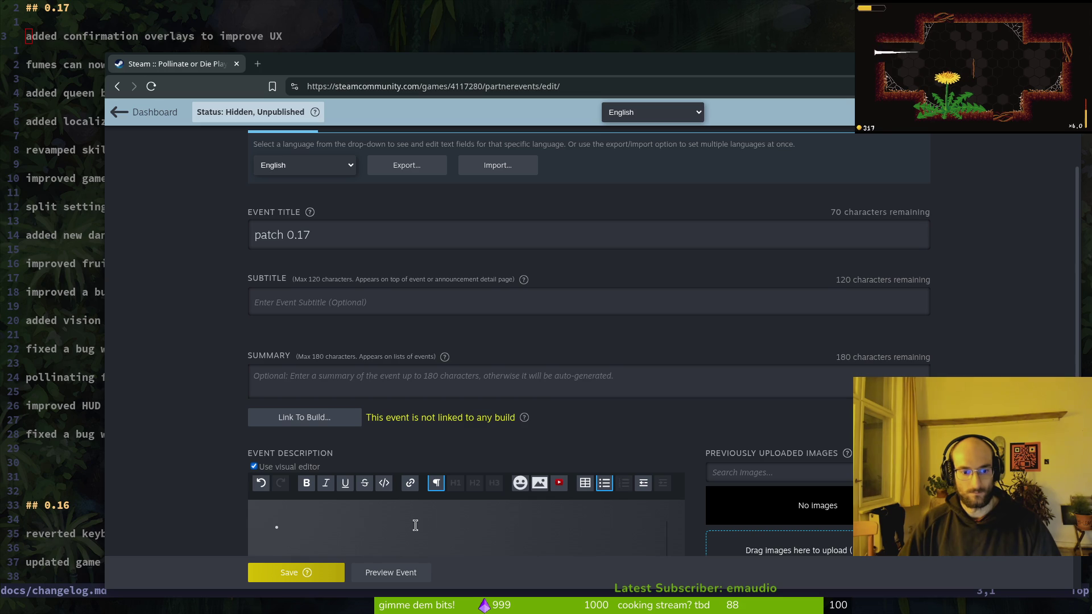
{"action": "type", "text": "added confirmation overlays to improve UX"}
{"action": "scroll", "coordinate": [398, 527], "scroll_direction": "down", "scroll_amount": 1}
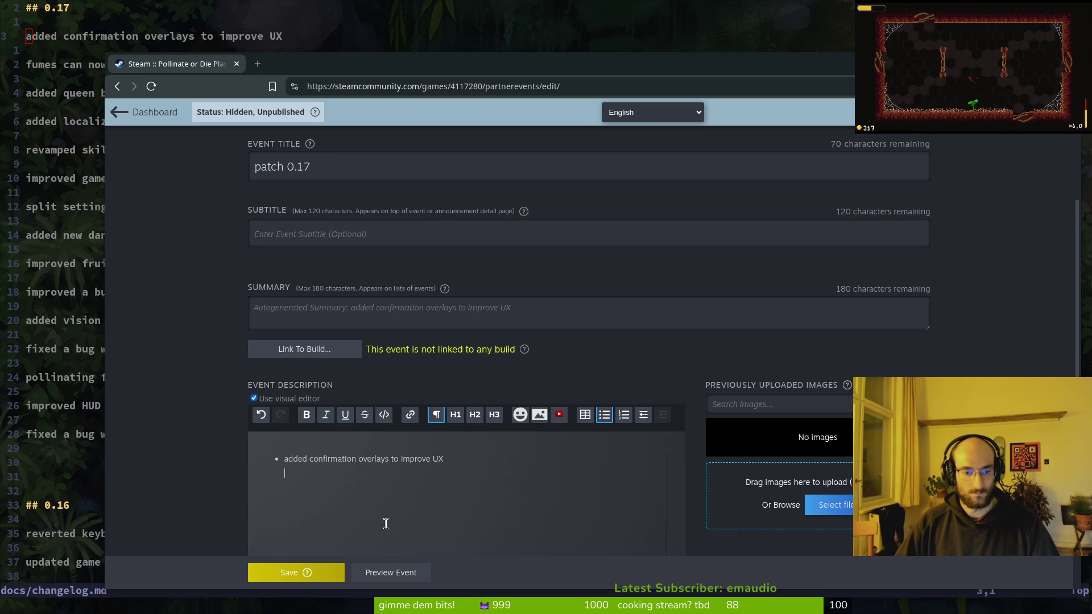
Step: Add the fumes and queen bee changelog lines as bullets
{"action": "key", "text": "super+minus"}
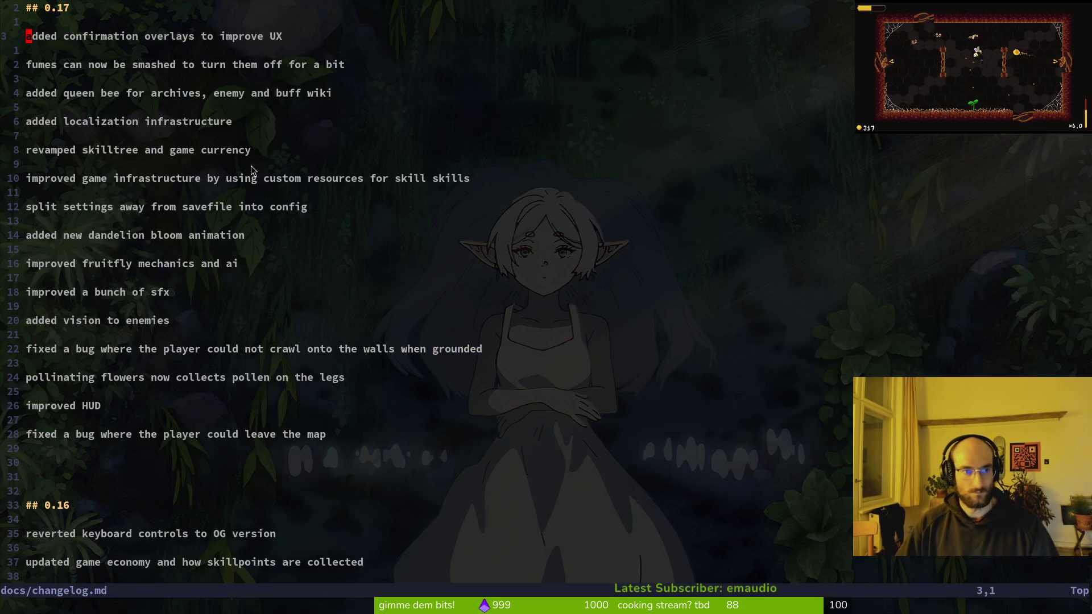
{"action": "key", "text": "j"}
{"action": "key", "text": "j"}
{"action": "key", "text": "y"}
{"action": "key", "text": "y"}
{"action": "key", "text": "super+minus"}
{"action": "type", "text": "fumes can now be smashed to turn them off for a bit"}
{"action": "key", "text": "Return"}
{"action": "key", "text": "super+minus"}
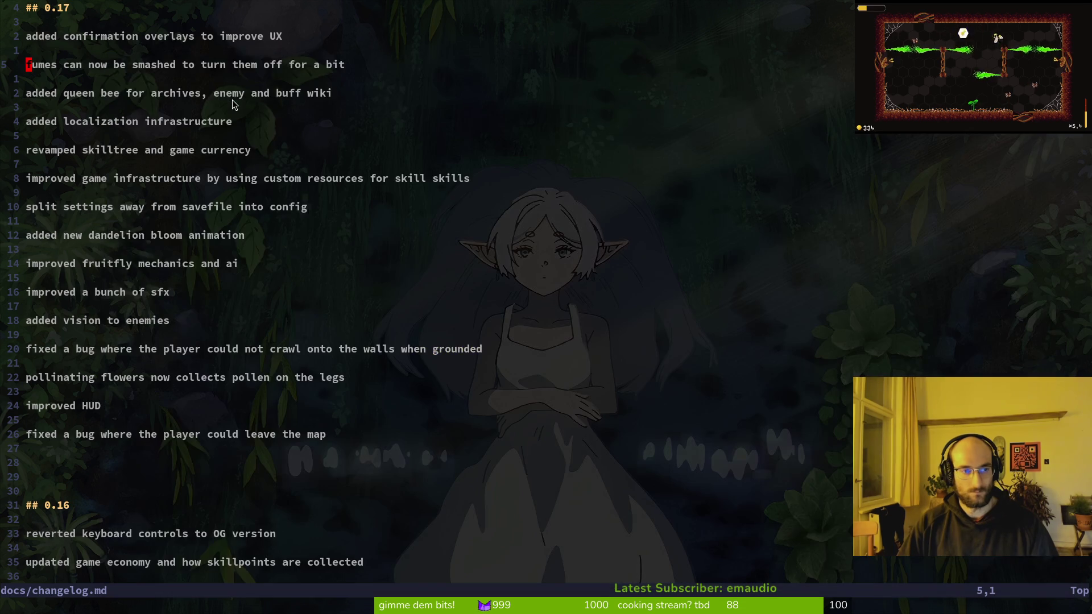
{"action": "key", "text": "j"}
{"action": "key", "text": "j"}
{"action": "key", "text": "y"}
{"action": "key", "text": "y"}
{"action": "key", "text": "super+minus"}
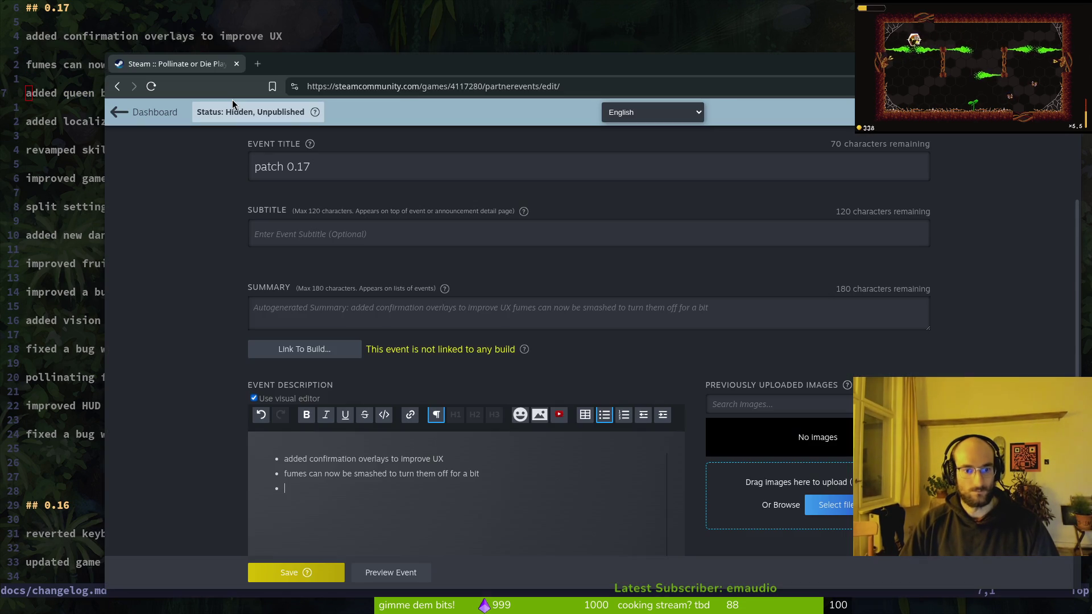
{"action": "type", "text": "added queen bee for archives, enemy and buff wiki"}
{"action": "key", "text": "Return"}
Step: Add the localization and skilltree changelog lines as bullets
{"action": "key", "text": "super+minus"}
{"action": "key", "text": "j"}
{"action": "key", "text": "j"}
{"action": "key", "text": "shift+v"}
{"action": "key", "text": "y"}
{"action": "key", "text": "super+minus"}
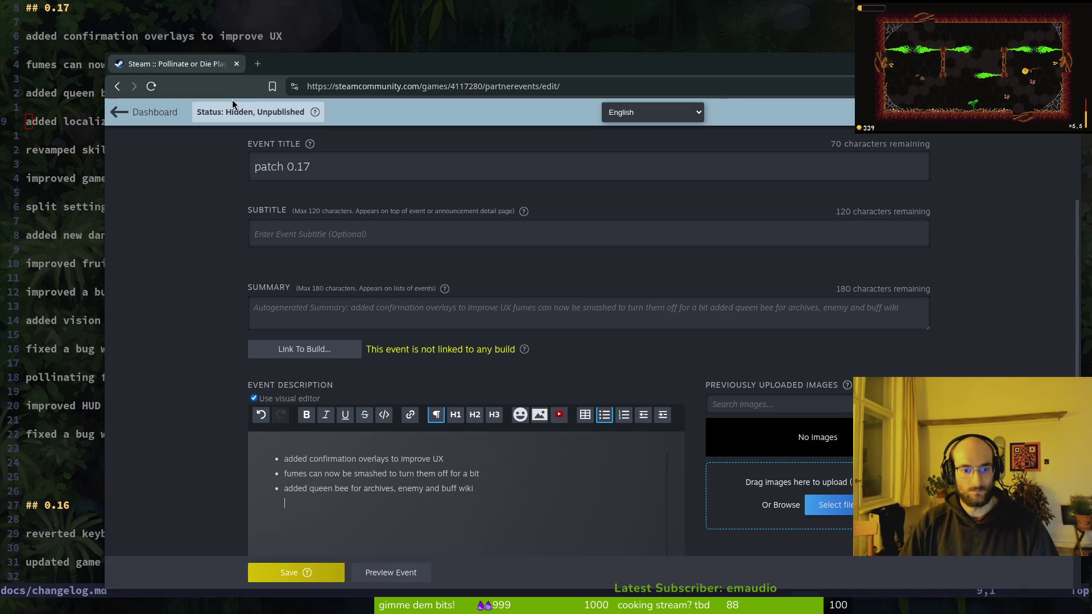
{"action": "type", "text": "added localization infrastructure"}
{"action": "key", "text": "Return"}
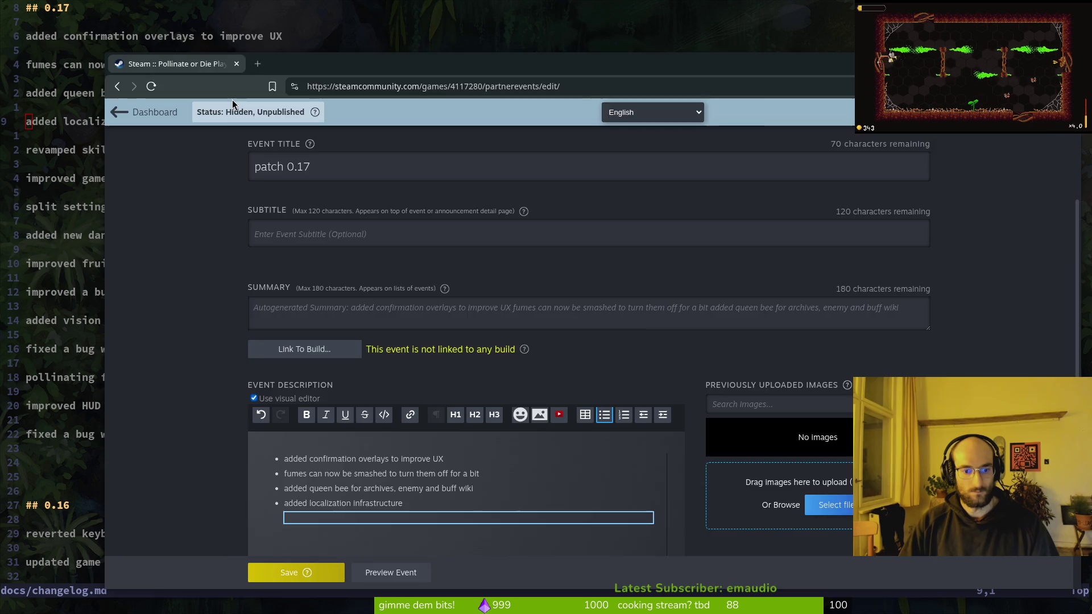
{"action": "key", "text": "super+minus"}
{"action": "key", "text": "j"}
{"action": "key", "text": "j"}
{"action": "key", "text": "shift+v"}
{"action": "key", "text": "y"}
{"action": "key", "text": "super+minus"}
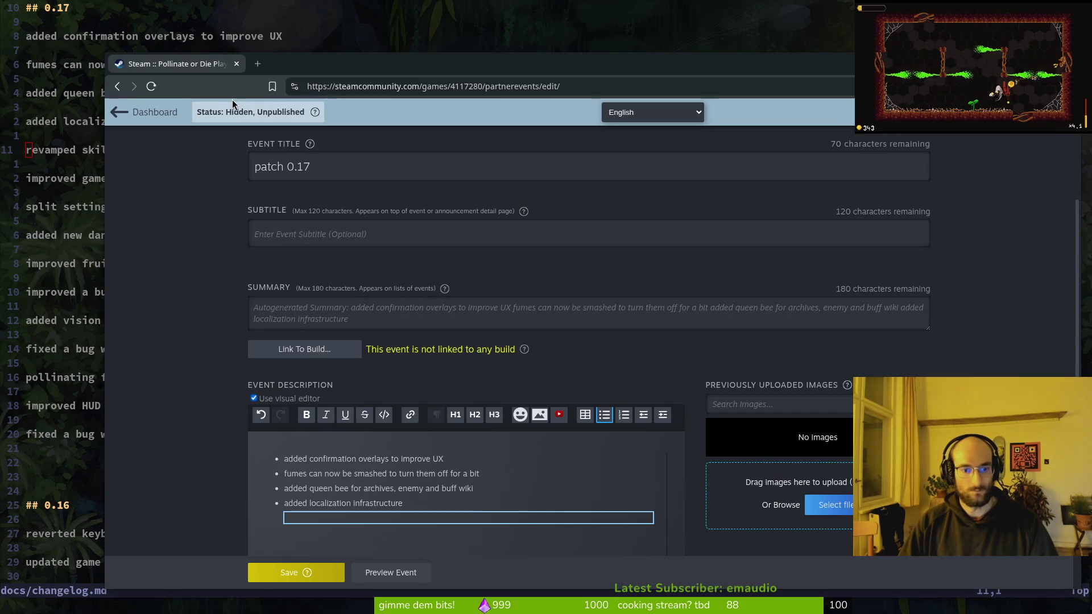
{"action": "type", "text": "revamped skilltree and game currency"}
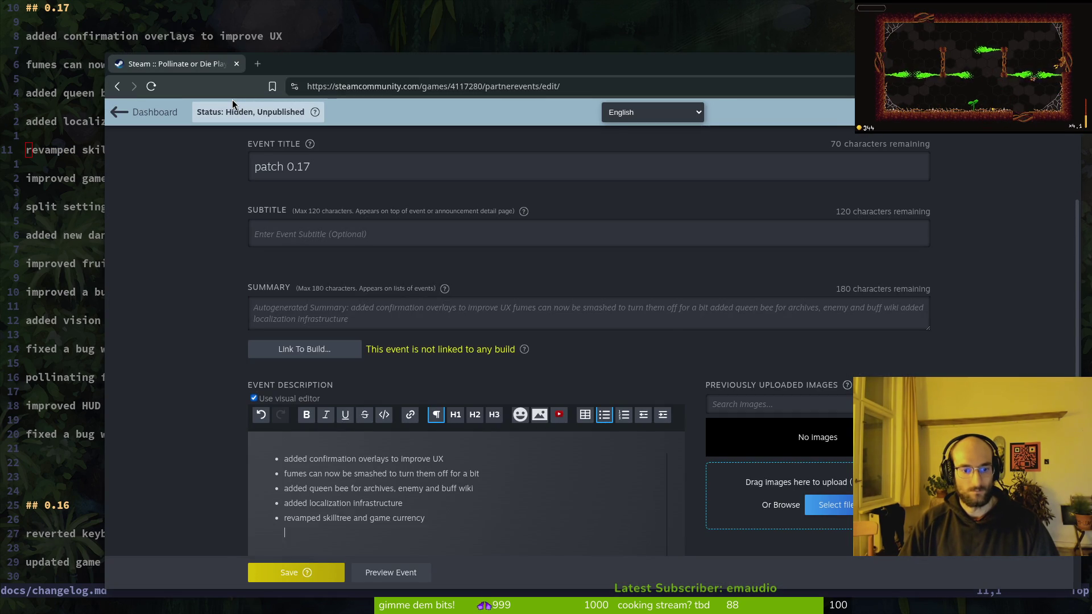
Step: Add the game infrastructure and split settings changelog lines as bullets
{"action": "key", "text": "super+minus"}
{"action": "key", "text": "j"}
{"action": "key", "text": "j"}
{"action": "key", "text": "shift+v"}
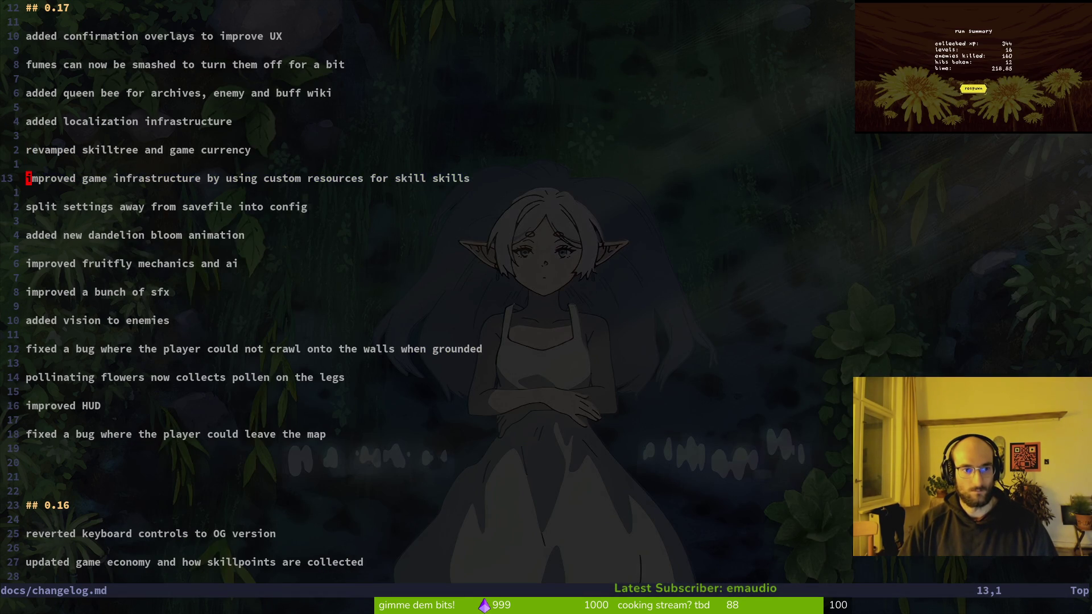
{"action": "key", "text": "y"}
{"action": "key", "text": "super+minus"}
{"action": "type", "text": "improved game infrastructure by using custom resources for skill skills"}
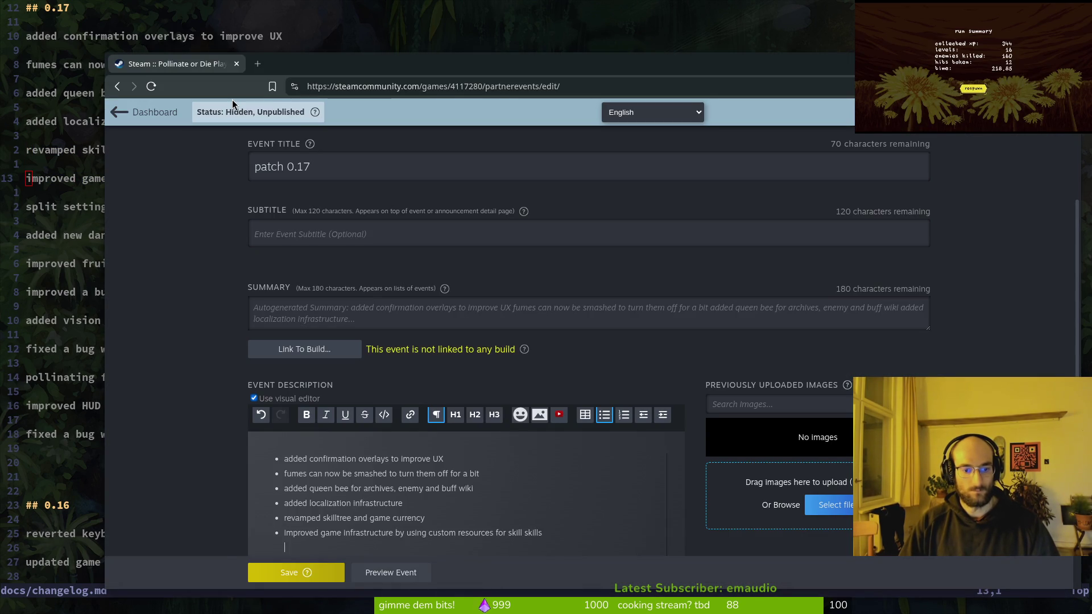
{"action": "key", "text": "super+minus"}
{"action": "key", "text": "j"}
{"action": "key", "text": "j"}
{"action": "key", "text": "shift+v"}
{"action": "key", "text": "y"}
{"action": "key", "text": "super+minus"}
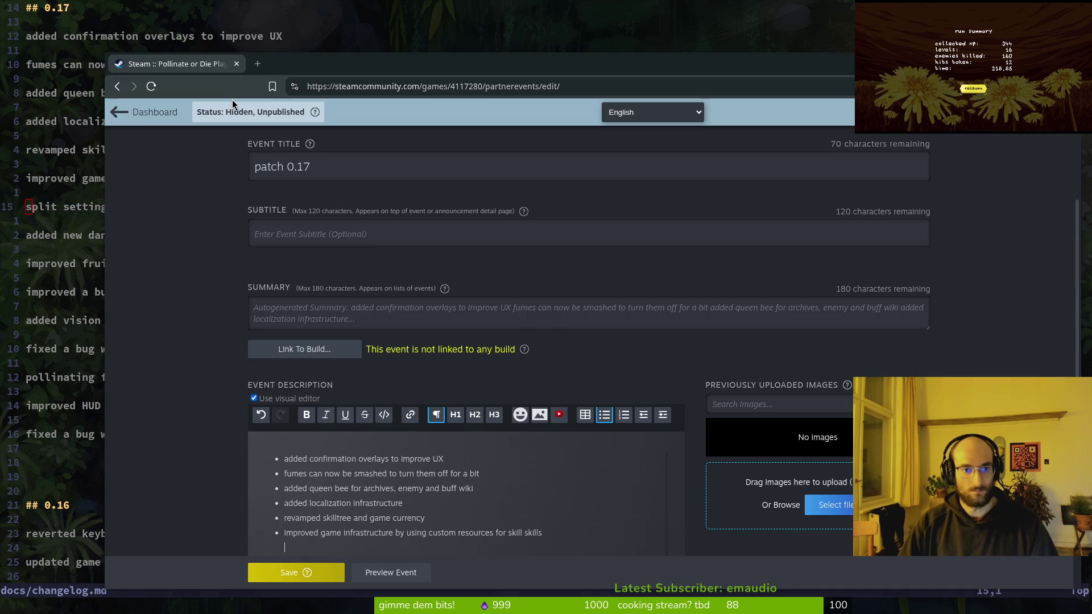
{"action": "type", "text": "split settings away from savefile into config"}
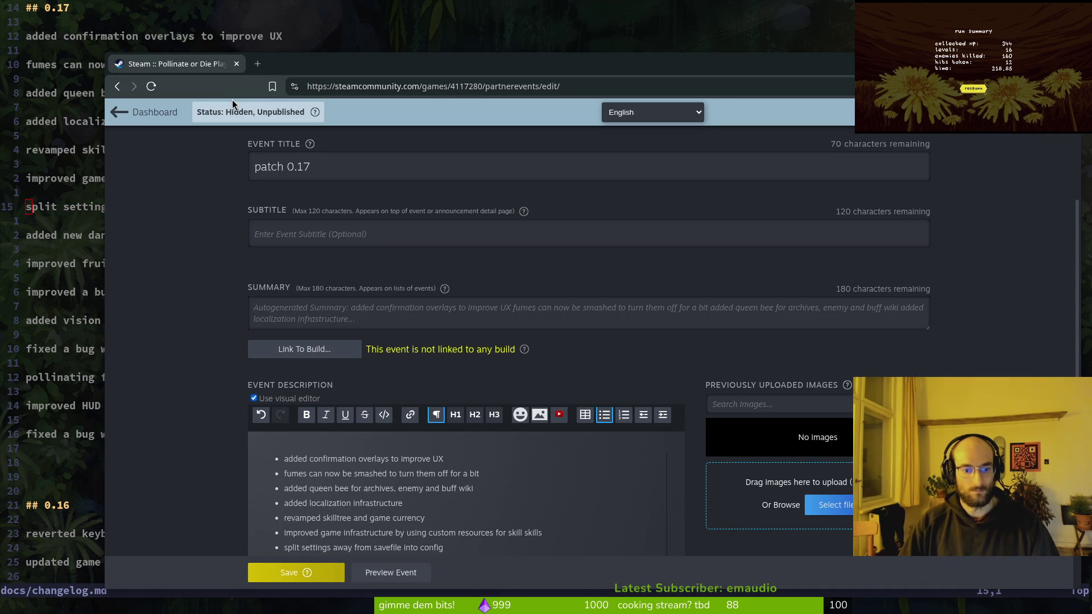
Step: Add the dandelion animation and fruitfly mechanics bullets, removing an extra empty bullet
{"action": "key", "text": "super+minus"}
{"action": "key", "text": "j"}
{"action": "key", "text": "j"}
{"action": "key", "text": "shift+v"}
{"action": "key", "text": "y"}
{"action": "key", "text": "super+minus"}
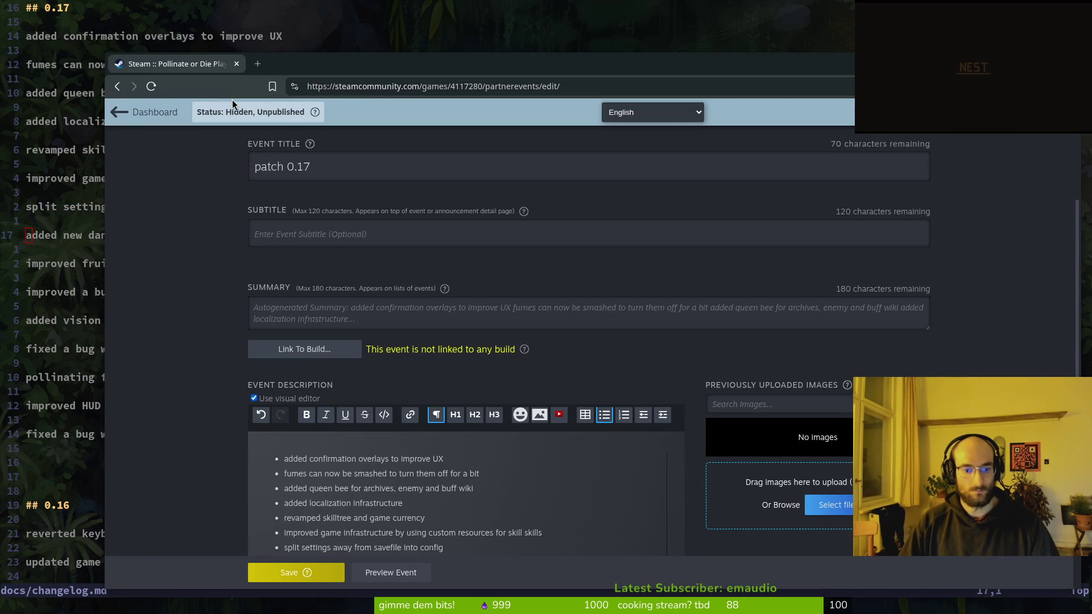
{"action": "scroll", "coordinate": [334, 365], "scroll_direction": "down", "scroll_amount": 5}
{"action": "type", "text": "added new dandelion bloom animation"}
{"action": "key", "text": "super+minus"}
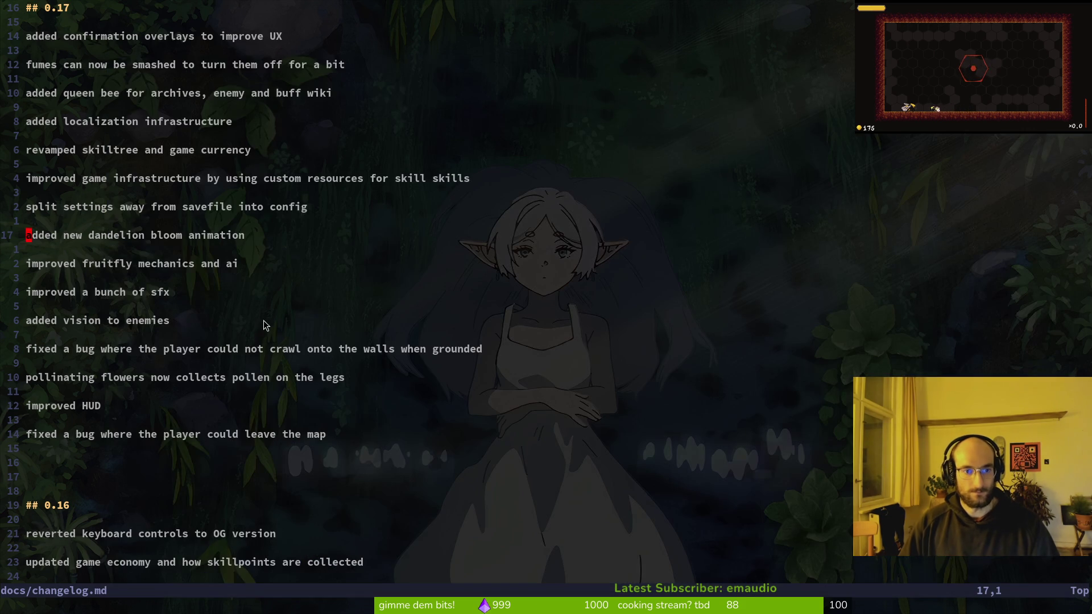
{"action": "key", "text": "shift+v"}
{"action": "key", "text": "Escape"}
{"action": "key", "text": "j"}
{"action": "key", "text": "j"}
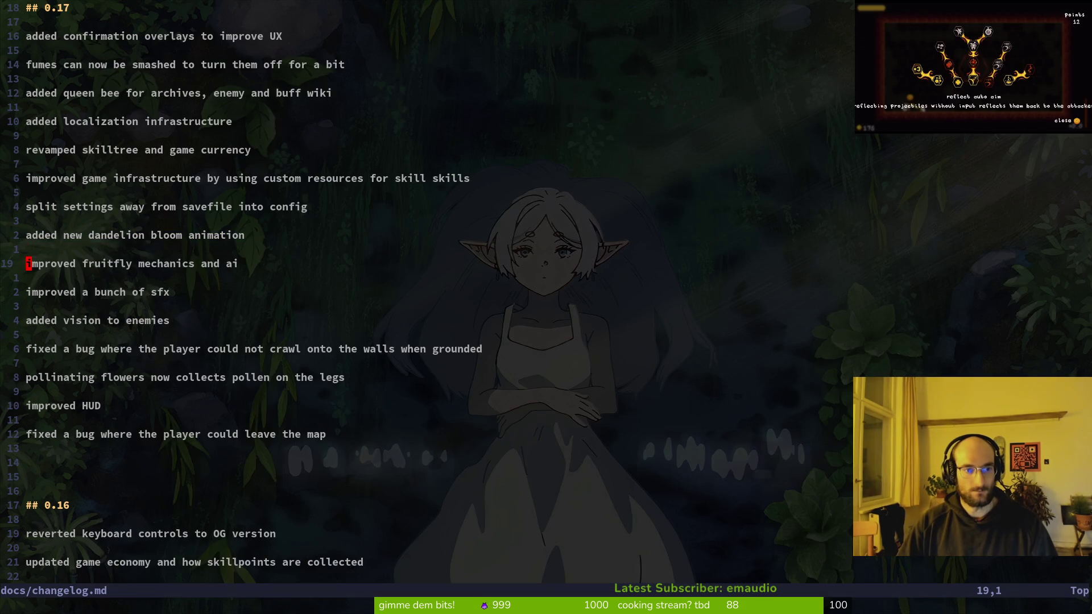
{"action": "key", "text": "super+minus"}
{"action": "key", "text": "BackSpace"}
{"action": "key", "text": "BackSpace"}
{"action": "key", "text": "Return"}
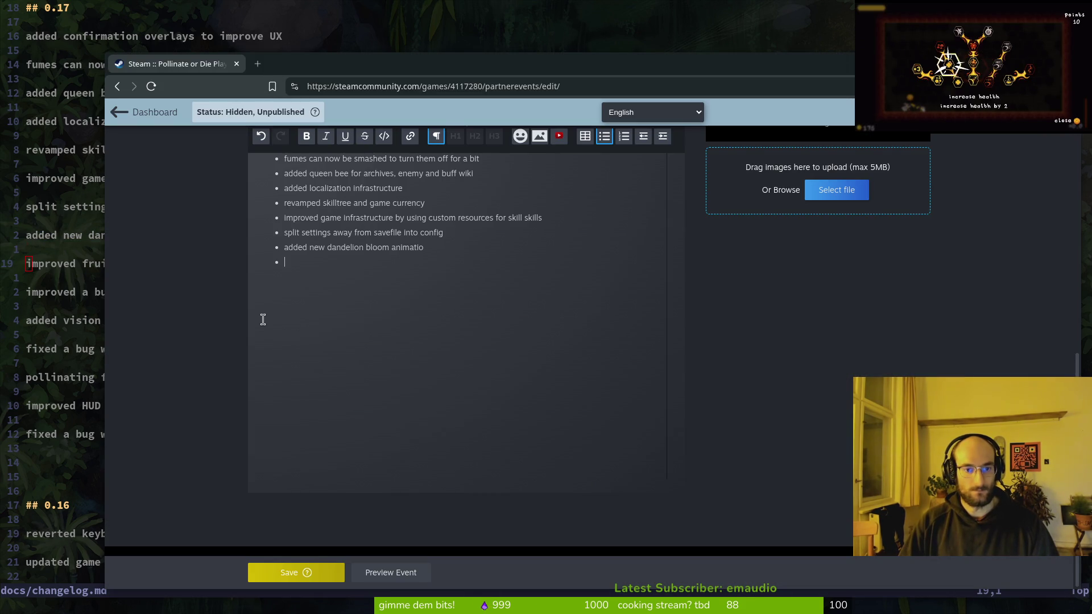
{"action": "type", "text": "improved fruitfly mechanics and ai"}
Step: Add the sound effects and enemy vision changelog lines as bullets
{"action": "key", "text": "super+minus"}
{"action": "key", "text": "j"}
{"action": "key", "text": "j"}
{"action": "key", "text": "shift+v"}
{"action": "key", "text": "y"}
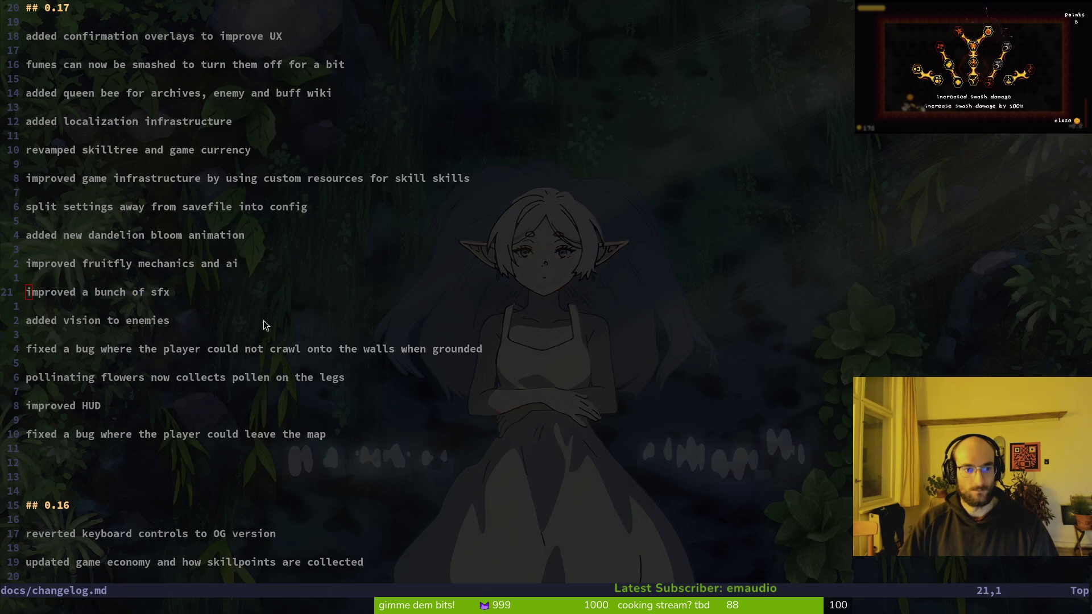
{"action": "key", "text": "super+minus"}
{"action": "key", "text": "ctrl+v"}
{"action": "key", "text": "super+minus"}
{"action": "key", "text": "j"}
{"action": "key", "text": "j"}
{"action": "key", "text": "k"}
{"action": "key", "text": "k"}
{"action": "key", "text": "shift+v"}
{"action": "key", "text": "j"}
{"action": "key", "text": "d"}
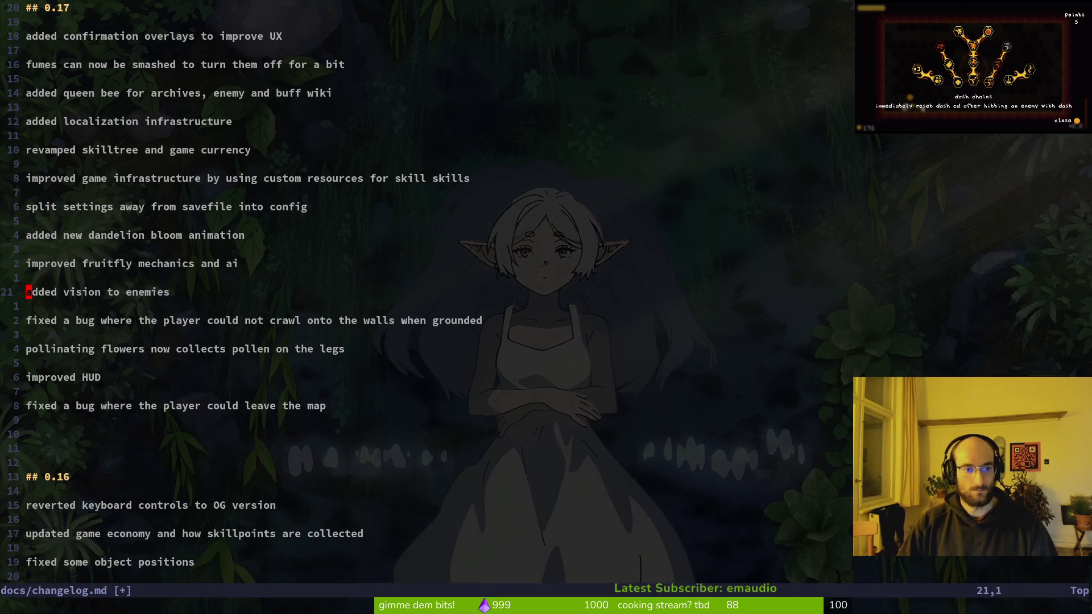
{"action": "key", "text": "super+minus"}
{"action": "type", "text": "added vision to enemies"}
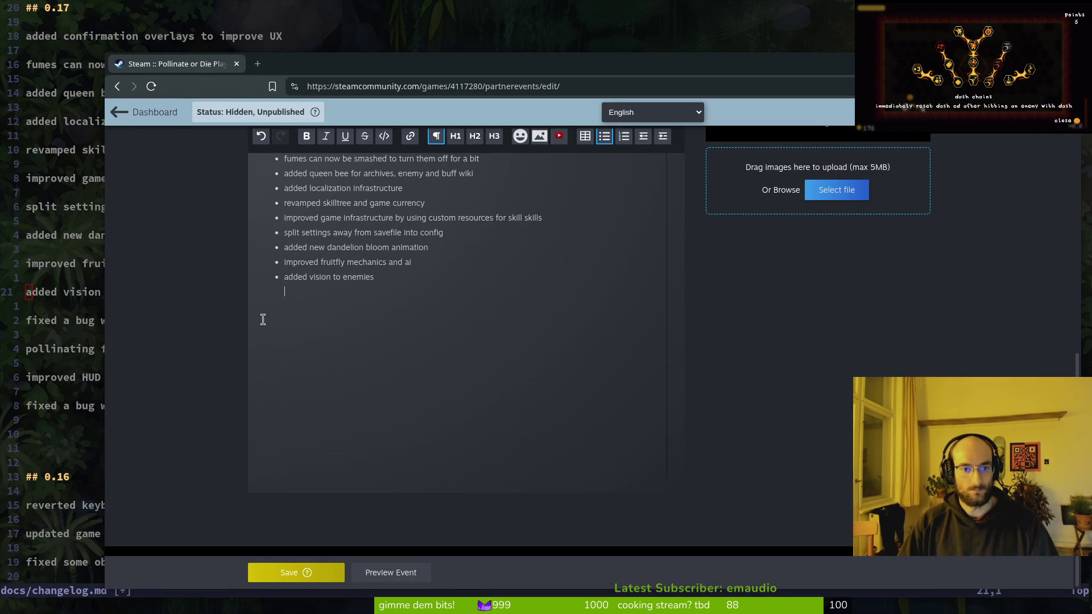
Step: Add the wall-crawling bug fix bullet and copy the pollinating flowers line
{"action": "key", "text": "super+minus"}
{"action": "key", "text": "j"}
{"action": "key", "text": "j"}
{"action": "key", "text": "shift+v"}
{"action": "key", "text": "y"}
{"action": "key", "text": "super+minus"}
{"action": "type", "text": "fixed a bug where the player could not crawl onto the walls when grounded"}
{"action": "key", "text": "super+minus"}
{"action": "key", "text": "j"}
{"action": "key", "text": "j"}
{"action": "key", "text": "shift+v"}
{"action": "key", "text": "y"}
{"action": "key", "text": "j"}
{"action": "key", "text": "j"}
{"action": "key", "text": "j"}
{"action": "key", "text": "super+minus"}
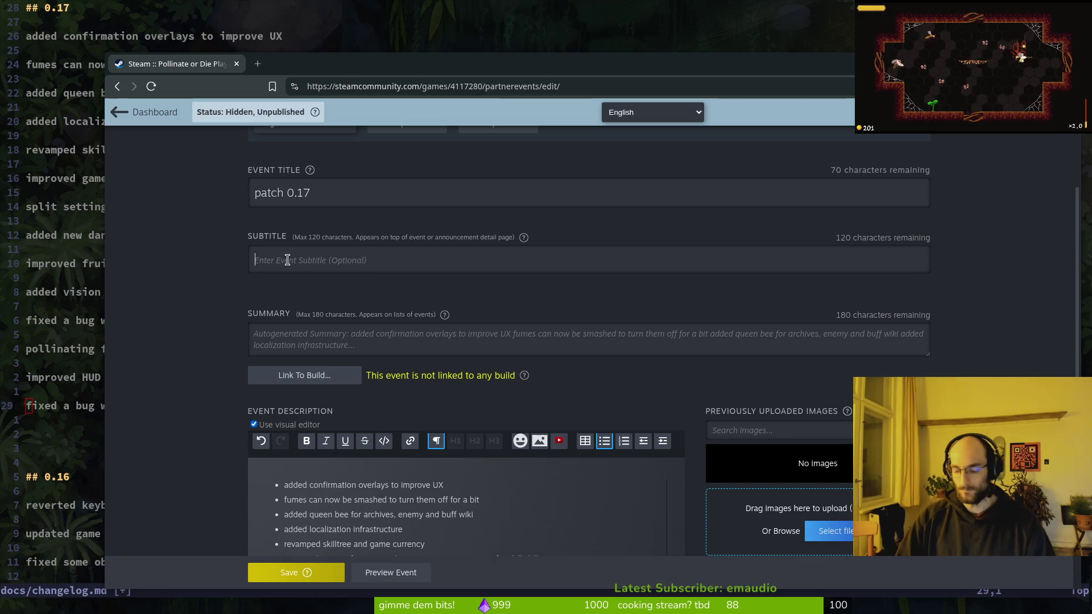
Step: Set the event subtitle to 'playtesting feedback patch' and save the event
{"action": "left_click", "coordinate": [287, 260]}
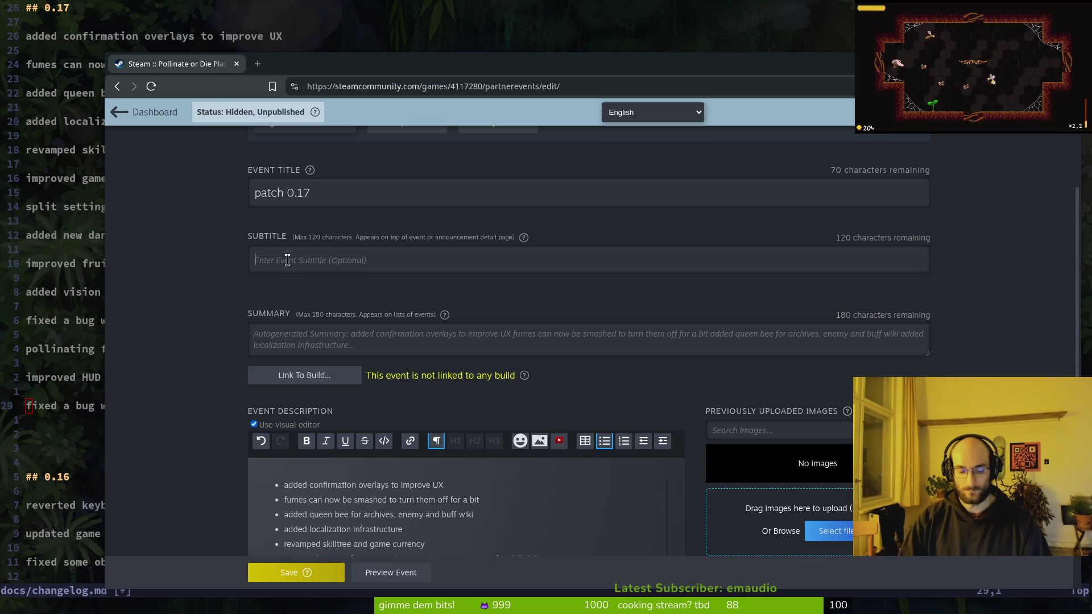
{"action": "type", "text": "big playtesting p"}
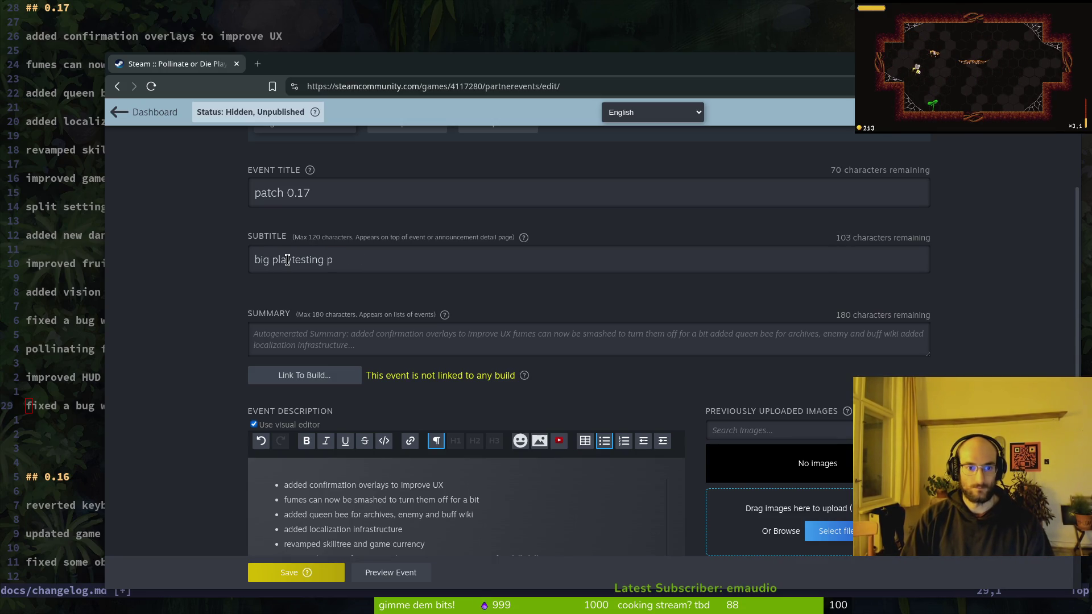
{"action": "key", "text": "BackSpace"}
{"action": "type", "text": "feedb"}
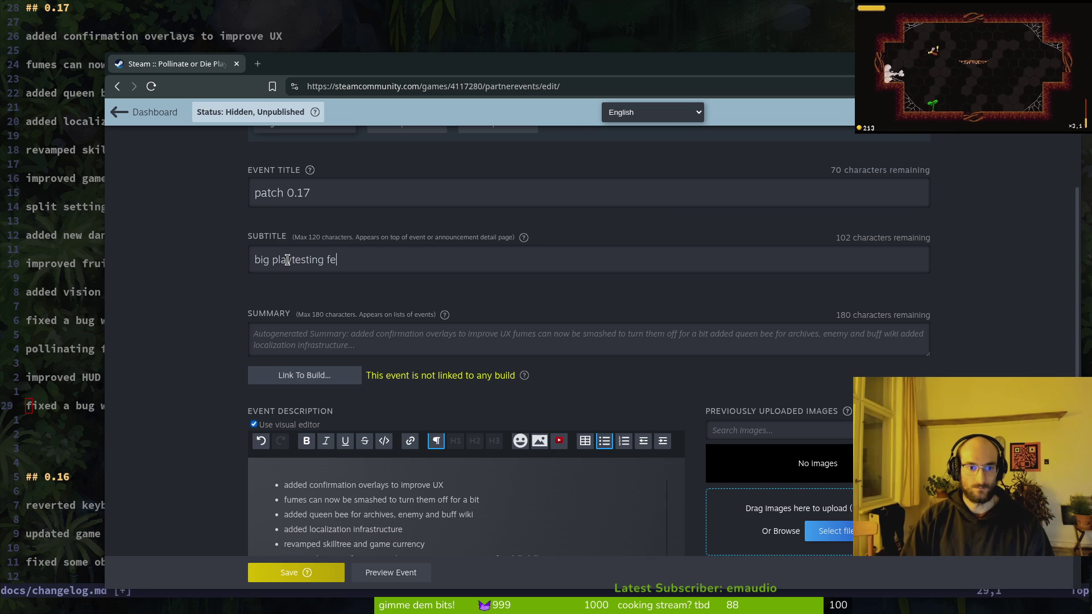
{"action": "type", "text": "ack patch"}
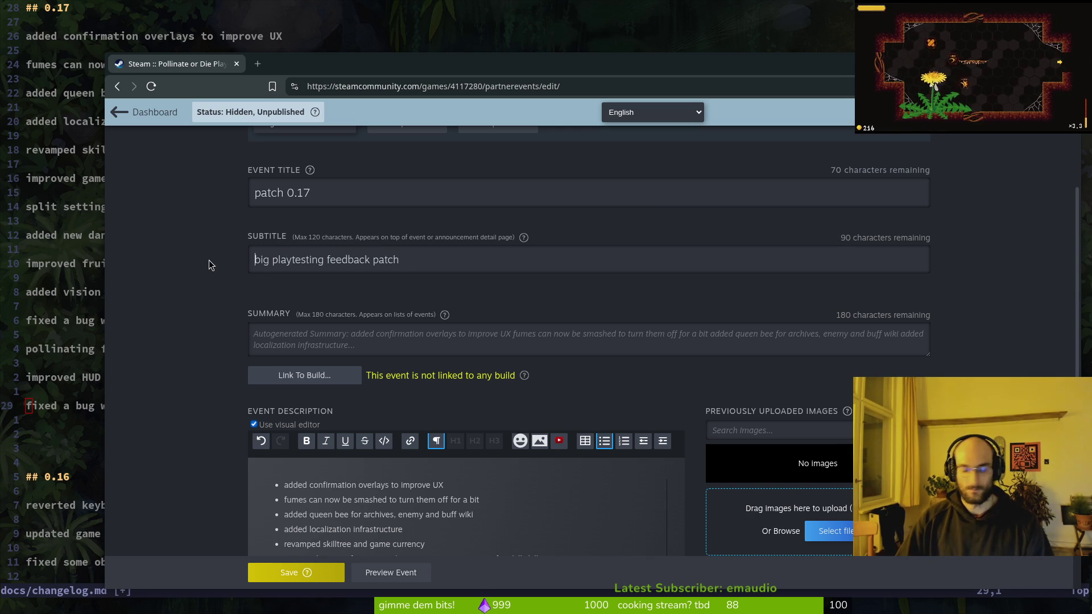
{"action": "key", "text": "Delete"}
{"action": "key", "text": "Delete"}
{"action": "key", "text": "Delete"}
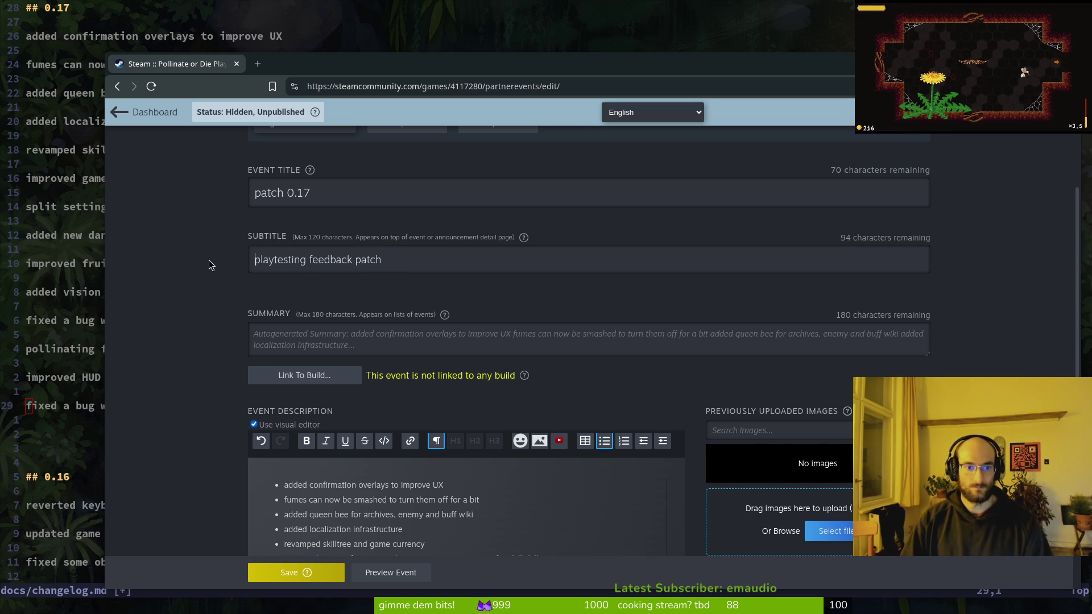
{"action": "scroll", "coordinate": [209, 261], "scroll_direction": "down", "scroll_amount": 5}
{"action": "key", "text": "ctrl+s"}
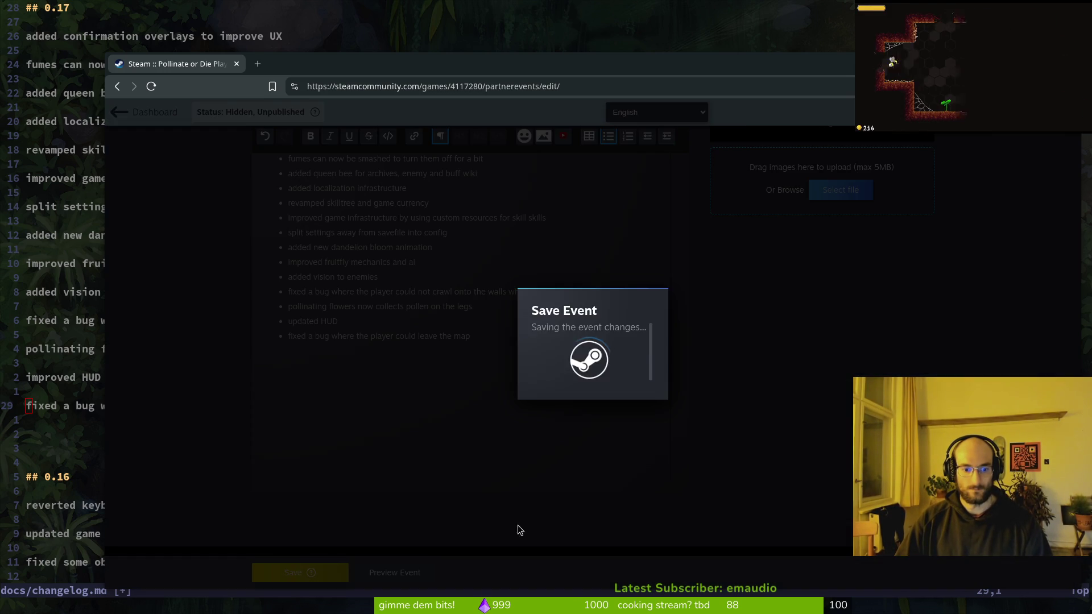
{"action": "left_click", "coordinate": [595, 373]}
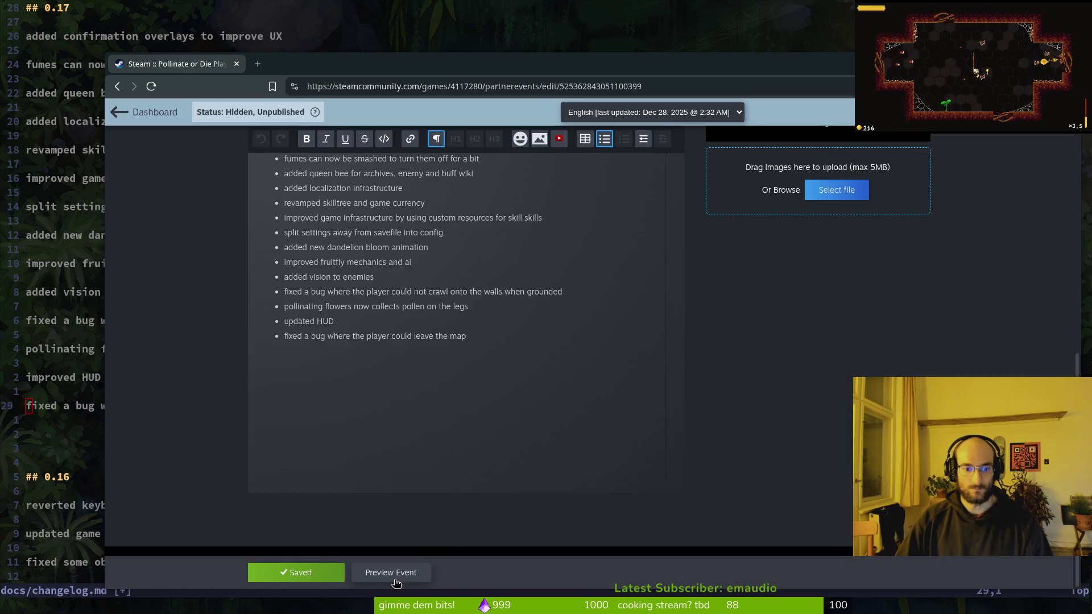
Step: Preview the patch 0.17 event page and review its content
{"action": "left_click", "coordinate": [397, 573]}
{"action": "scroll", "coordinate": [629, 429], "scroll_direction": "down", "scroll_amount": 10}
{"action": "scroll", "coordinate": [536, 493], "scroll_direction": "down", "scroll_amount": 5}
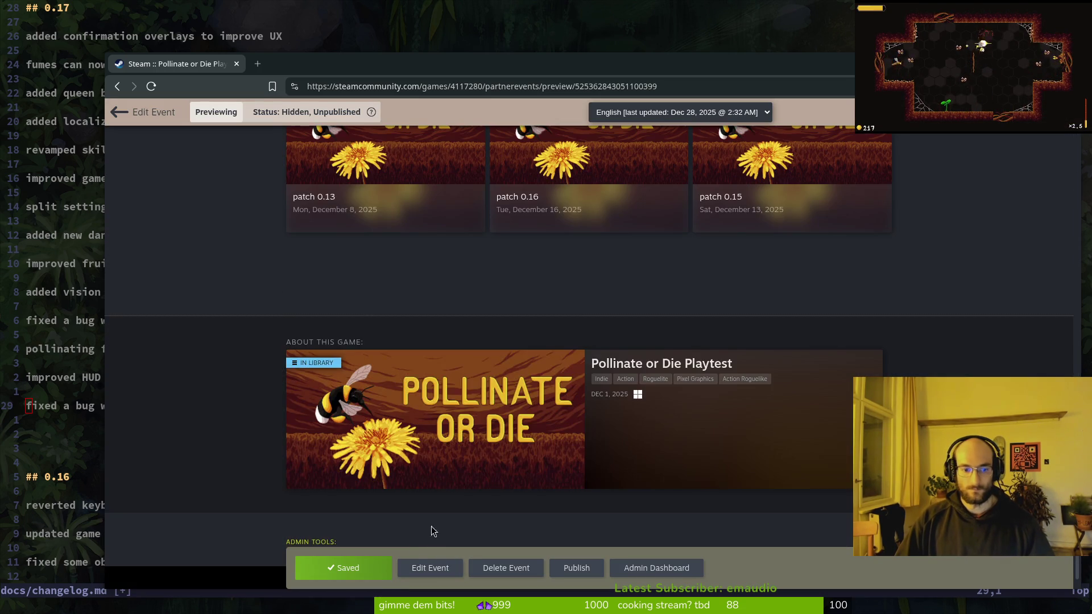
{"action": "scroll", "coordinate": [737, 333], "scroll_direction": "up", "scroll_amount": 10}
{"action": "scroll", "coordinate": [685, 209], "scroll_direction": "up", "scroll_amount": 3}
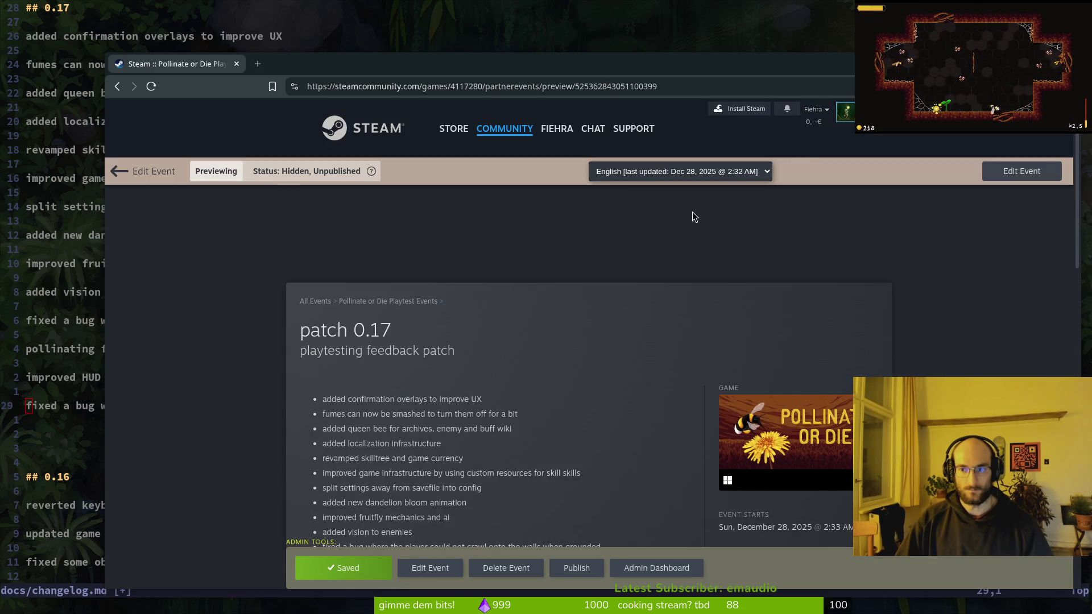
{"action": "scroll", "coordinate": [524, 343], "scroll_direction": "down", "scroll_amount": 15}
{"action": "scroll", "coordinate": [658, 281], "scroll_direction": "up", "scroll_amount": 6}
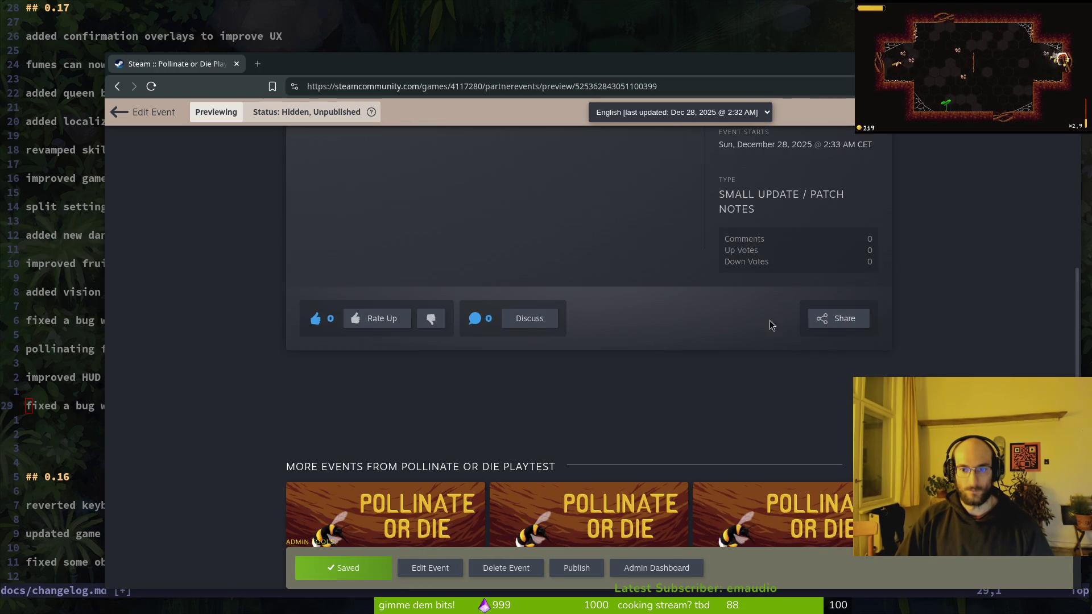
{"action": "scroll", "coordinate": [663, 329], "scroll_direction": "down", "scroll_amount": 7}
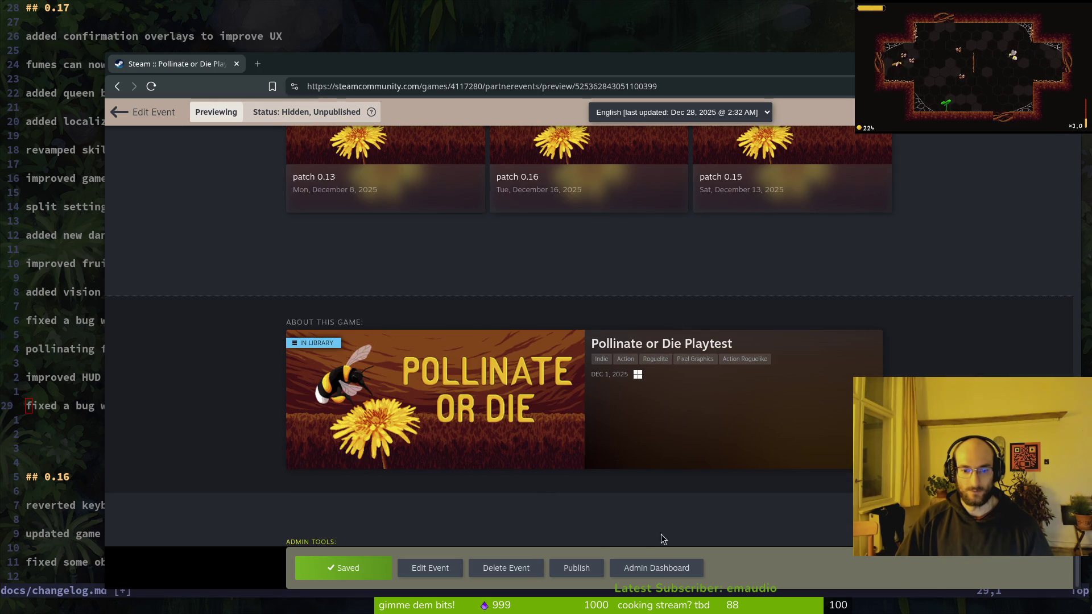
Step: Publish the patch 0.17 event, accepting the warnings and confirming
{"action": "left_click", "coordinate": [575, 580]}
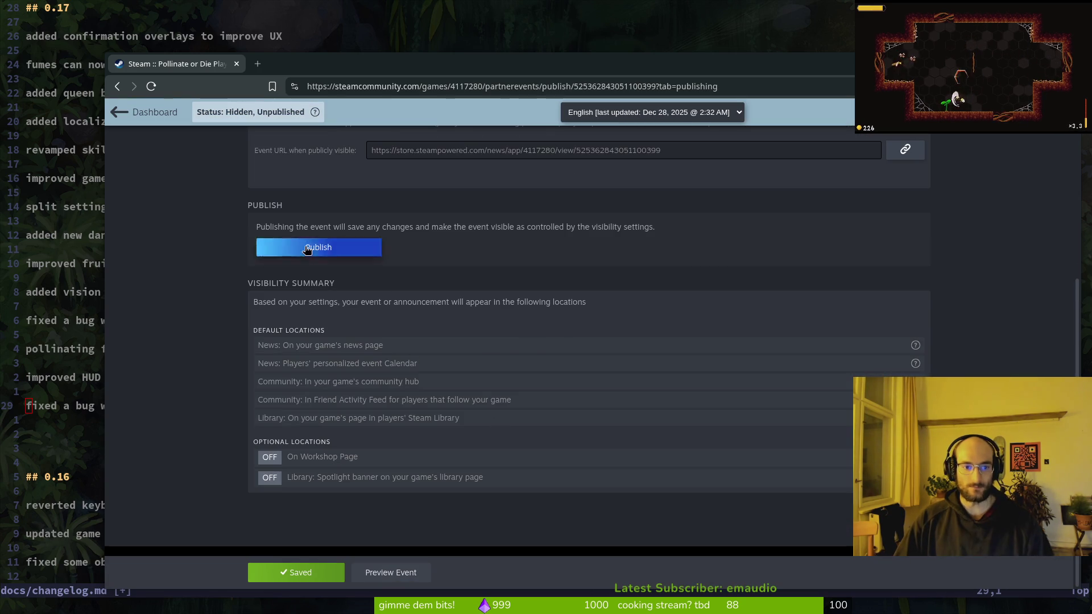
{"action": "left_click", "coordinate": [364, 248]}
{"action": "left_click", "coordinate": [584, 407]}
{"action": "left_click", "coordinate": [648, 405]}
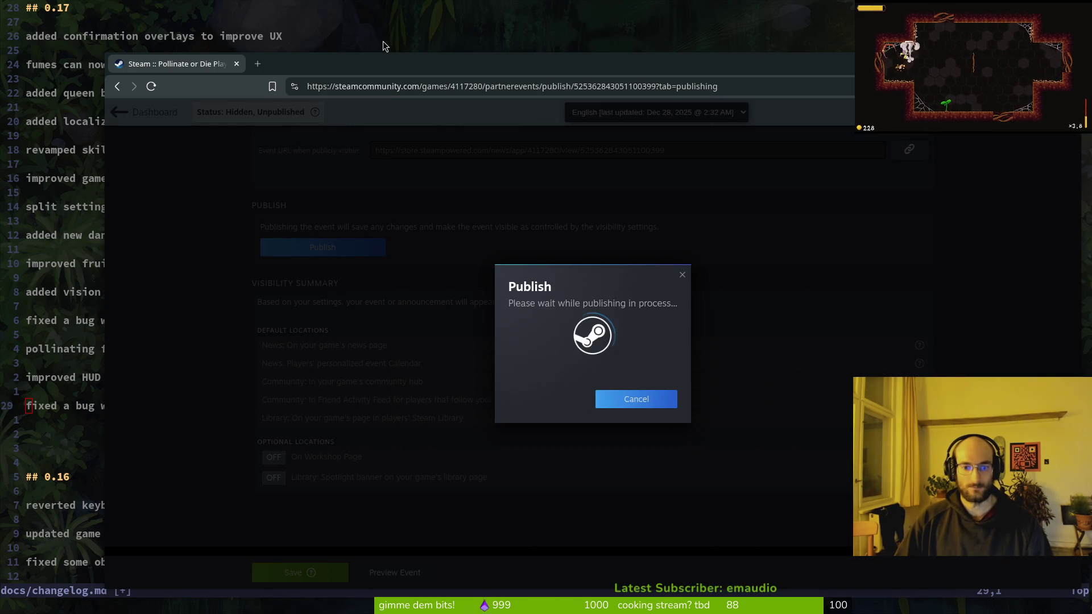
Step: Save the changelog and quit Vim with :wq
{"action": "left_click", "coordinate": [434, 196]}
{"action": "type", "text": ":wq"}
{"action": "key", "text": "Return"}
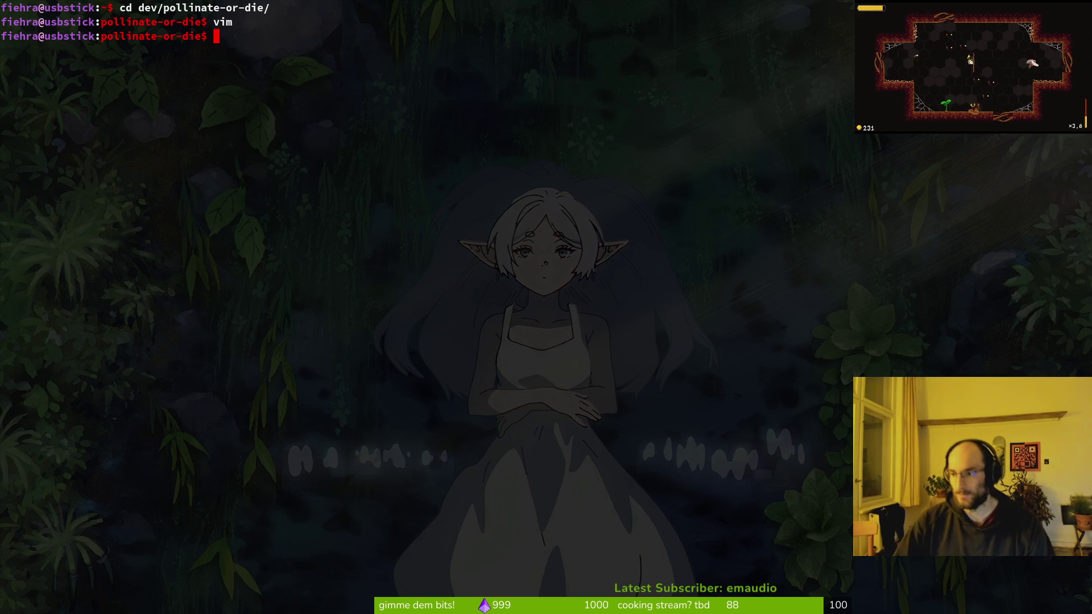